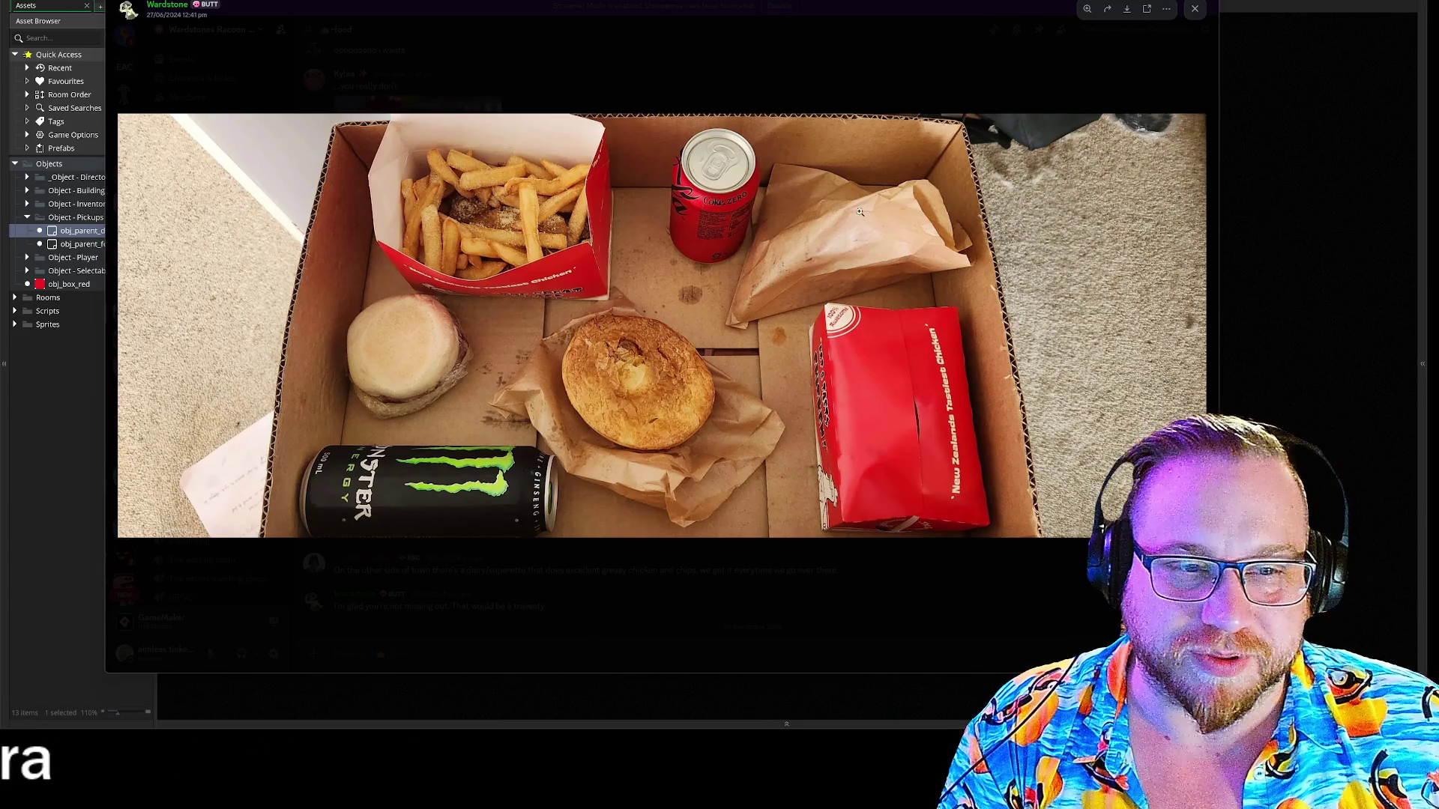
Shrink and close the Discord food photo viewer to reveal the GameMaker code again.
{"action": "mouse_move", "coordinate": [1219, 672]}
{"action": "left_mouse_down"}
{"action": "mouse_move", "coordinate": [732, 498]}
{"action": "mouse_move", "coordinate": [620, 498]}
{"action": "mouse_move", "coordinate": [570, 441]}
{"action": "left_mouse_up"}
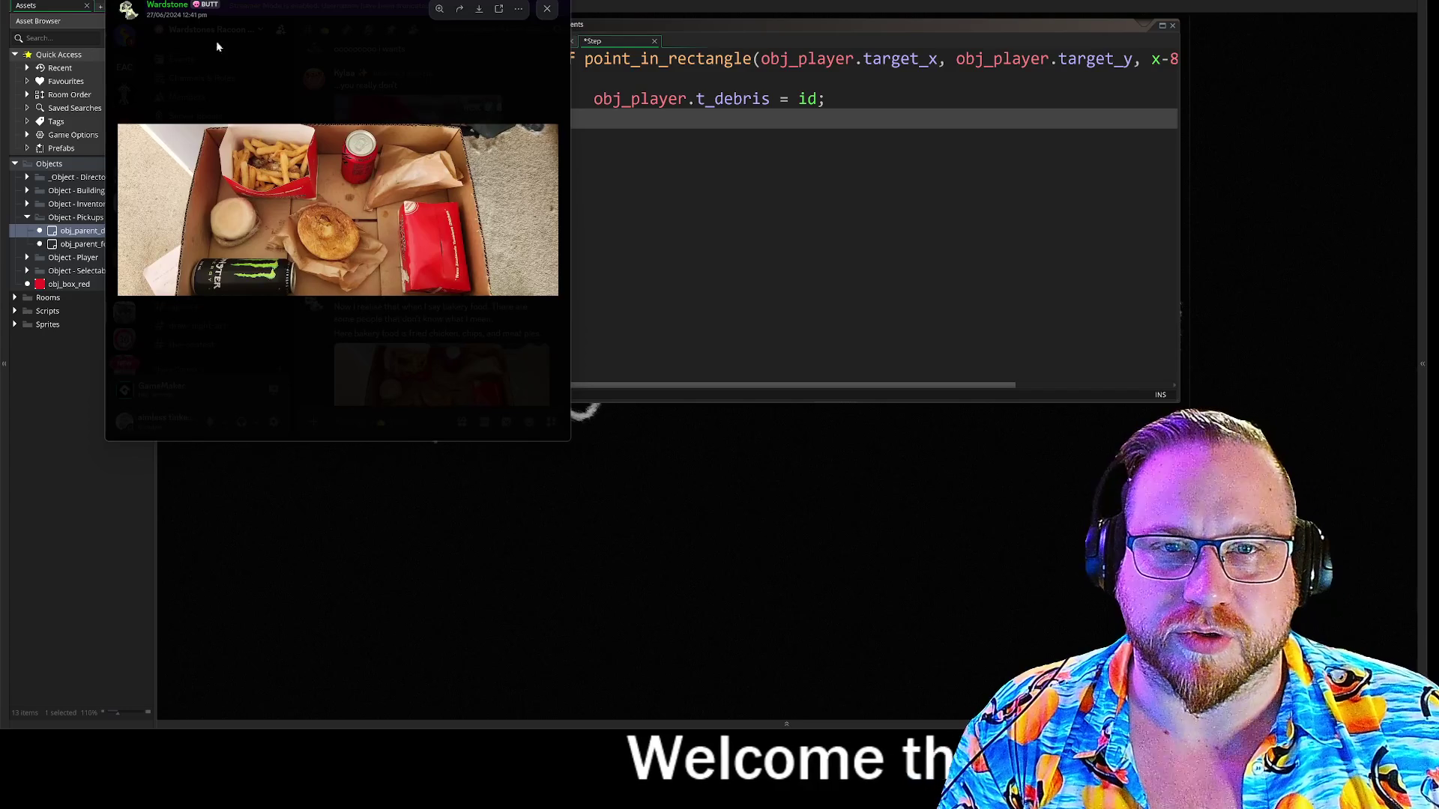
{"action": "left_click", "coordinate": [495, 118]}
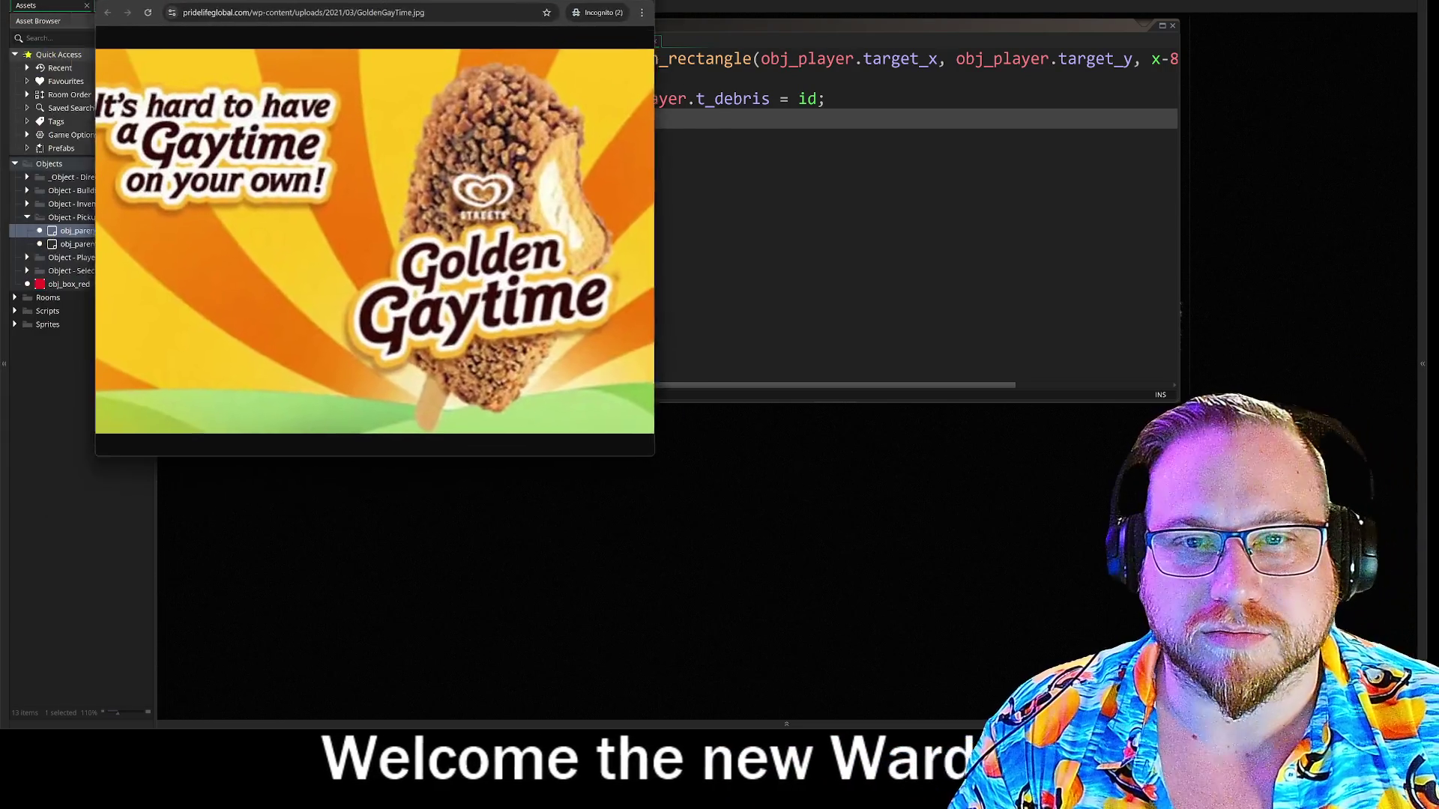
Move the Golden Gaytime ice-cream image window over the workspace and enlarge it.
{"action": "left_click_drag", "start_coordinate": [419, 15], "coordinate": [473, 16]}
{"action": "mouse_move", "coordinate": [706, 446]}
{"action": "left_mouse_down"}
{"action": "mouse_move", "coordinate": [963, 562]}
{"action": "mouse_move", "coordinate": [1112, 593]}
{"action": "left_mouse_up"}
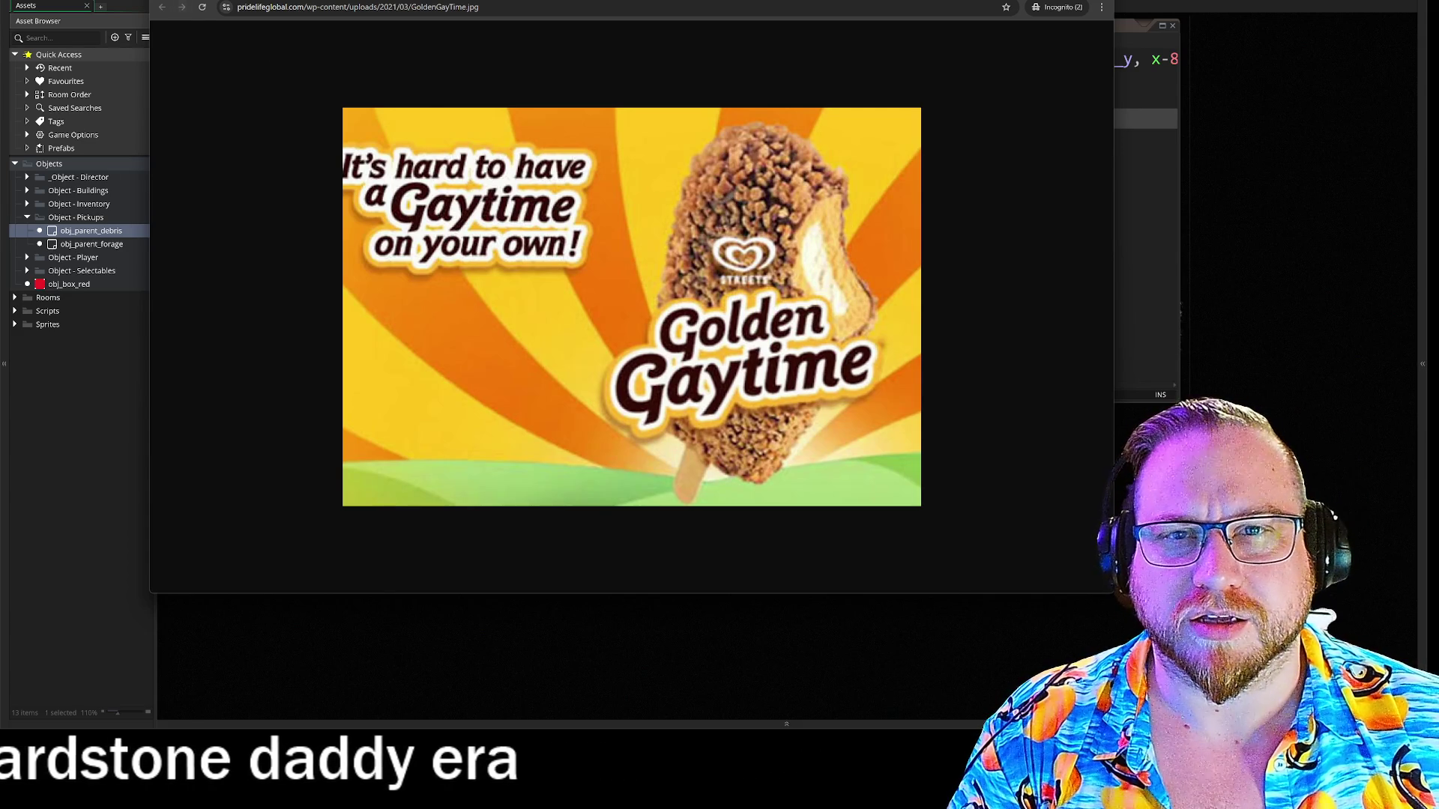
View the Golden Gaytime multipack image full size in a new tab, then close Chrome.
{"action": "key", "text": "alt+Left"}
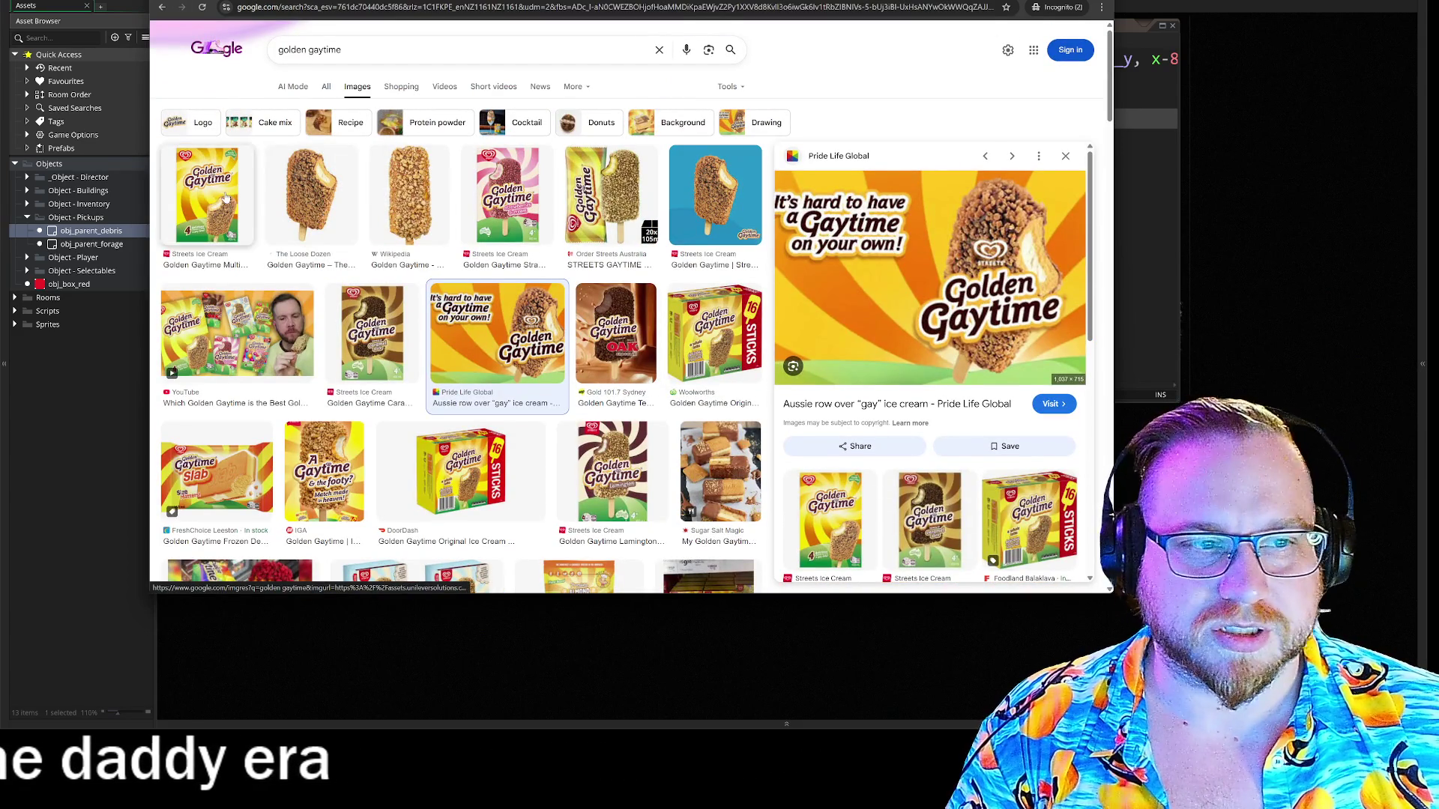
{"action": "left_click", "coordinate": [207, 196]}
{"action": "right_click", "coordinate": [903, 299]}
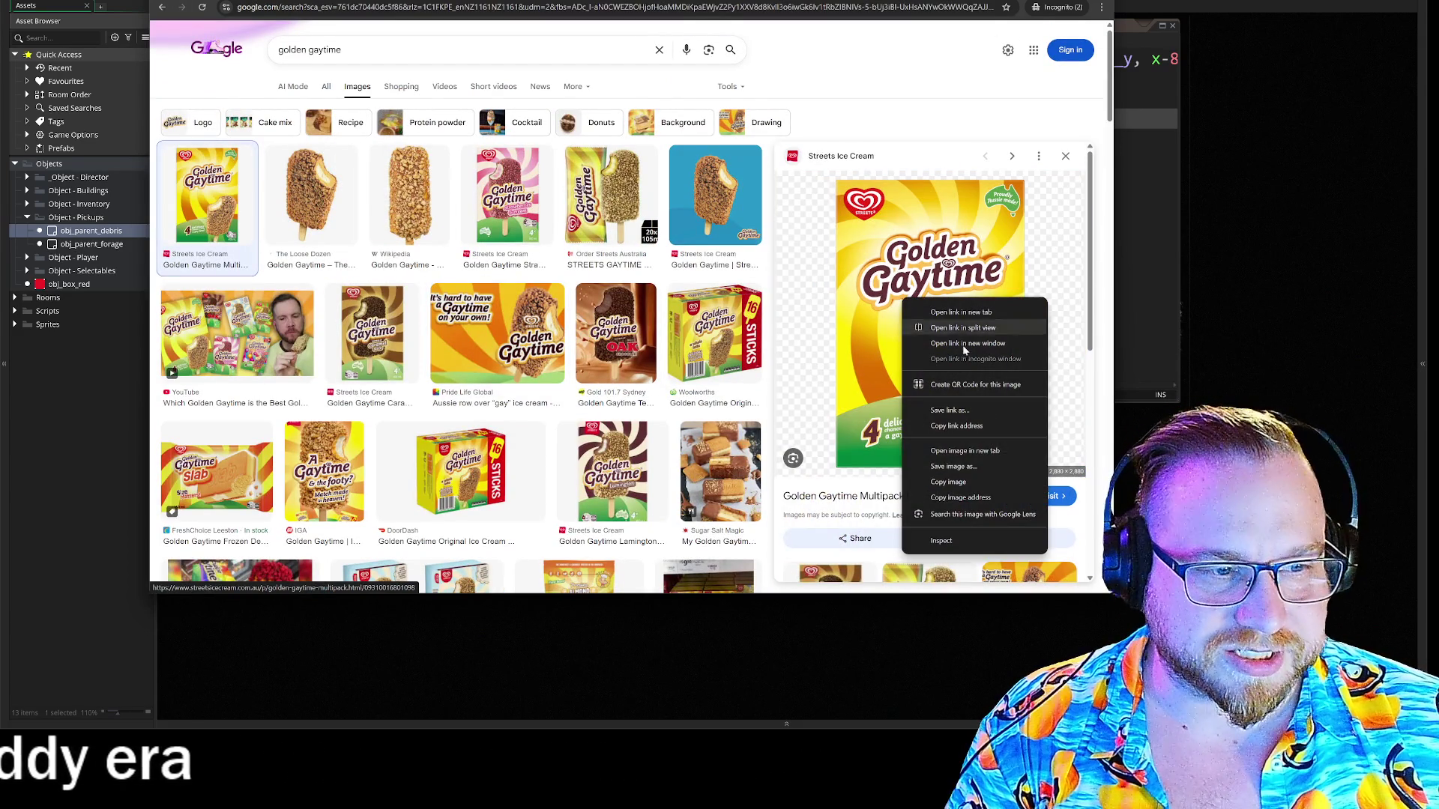
{"action": "left_click", "coordinate": [1004, 448]}
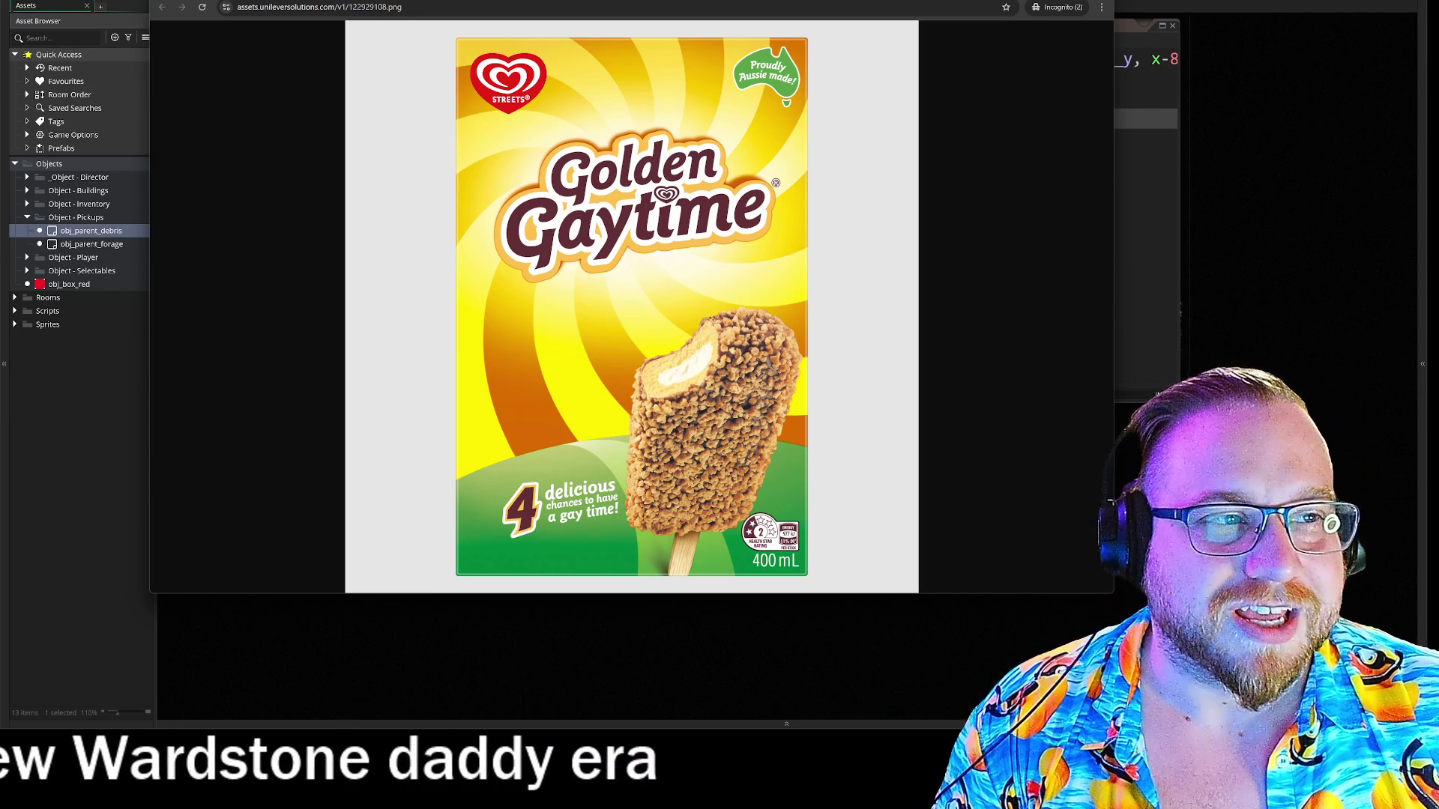
{"action": "key", "text": "ctrl+w"}
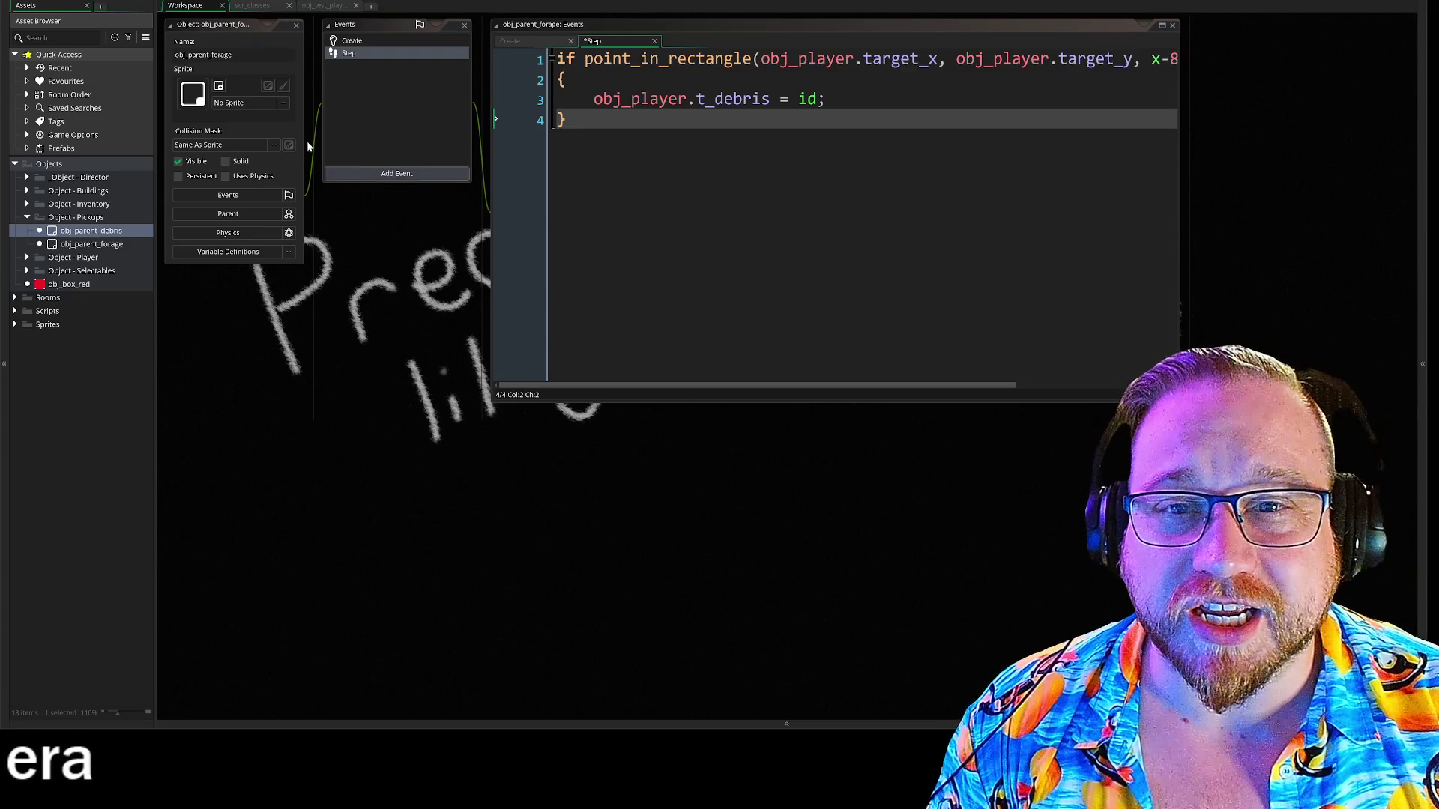
{"action": "scroll", "coordinate": [400, 296], "scroll_direction": "up", "scroll_amount": 2}
Add action = false; on line 5 of obj_parent_forage's Create event, above pick_up.
{"action": "left_click", "coordinate": [365, 123]}
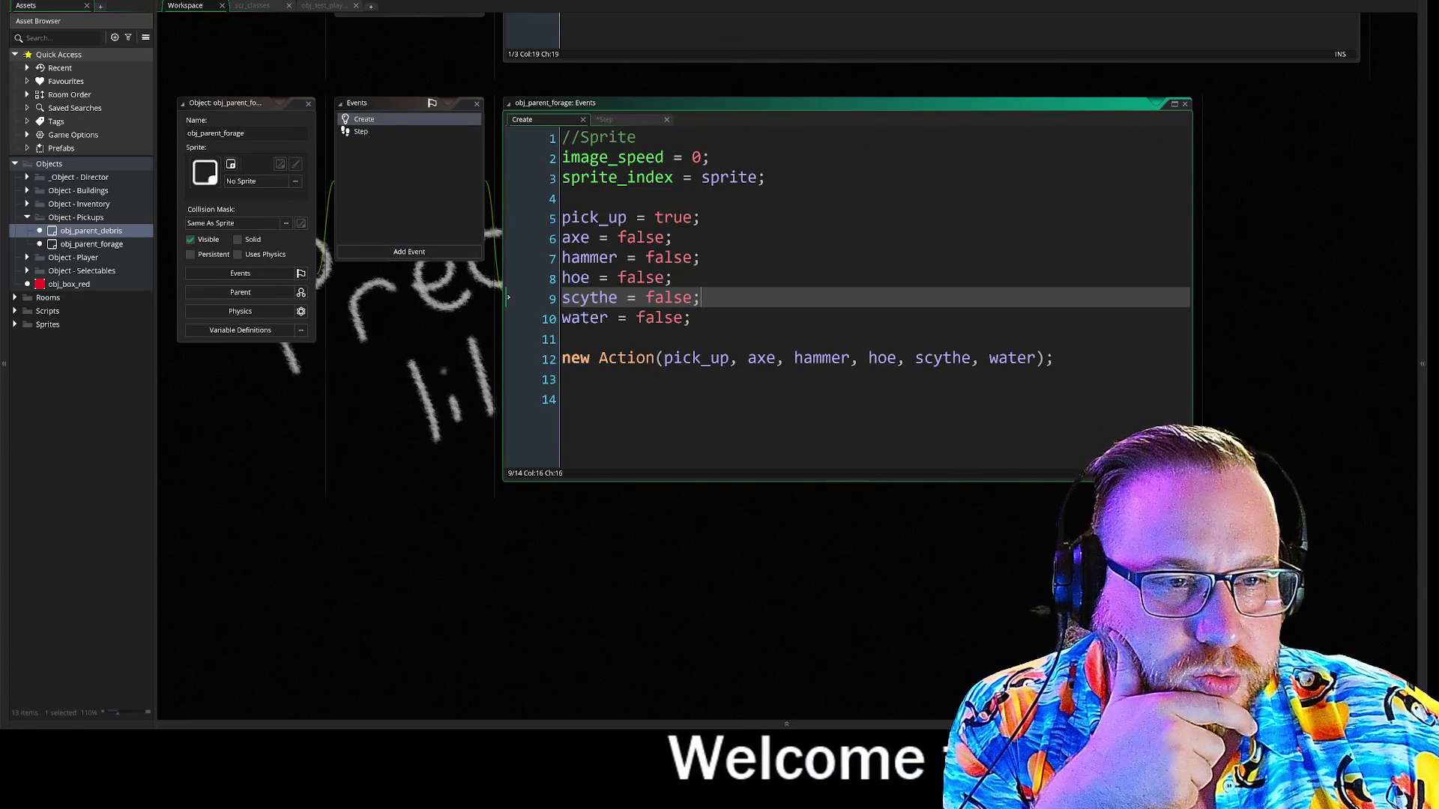
{"action": "left_click", "coordinate": [564, 198]}
{"action": "key", "text": "Return"}
{"action": "key", "text": "Return"}
{"action": "key", "text": "Up"}
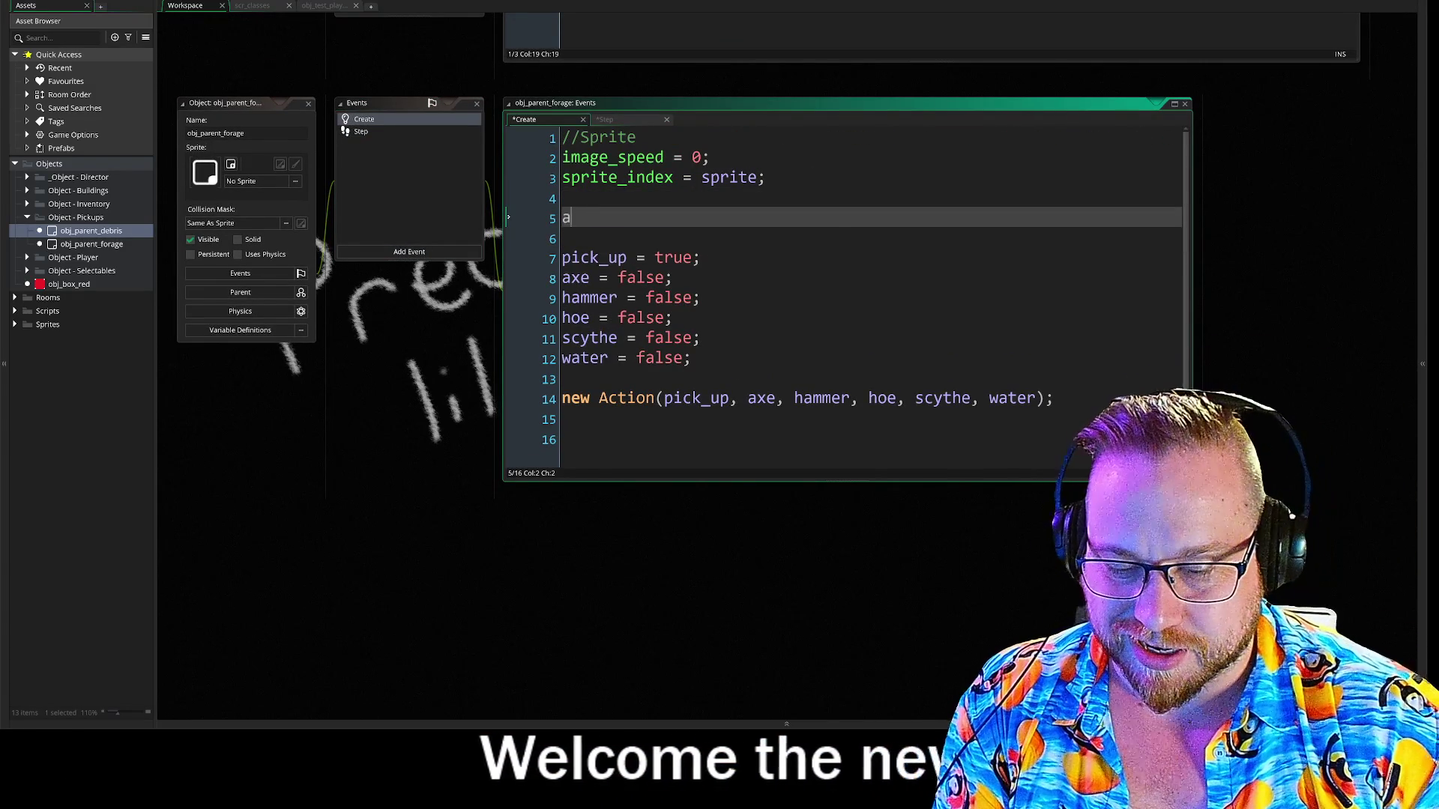
{"action": "type", "text": "ction = false"}
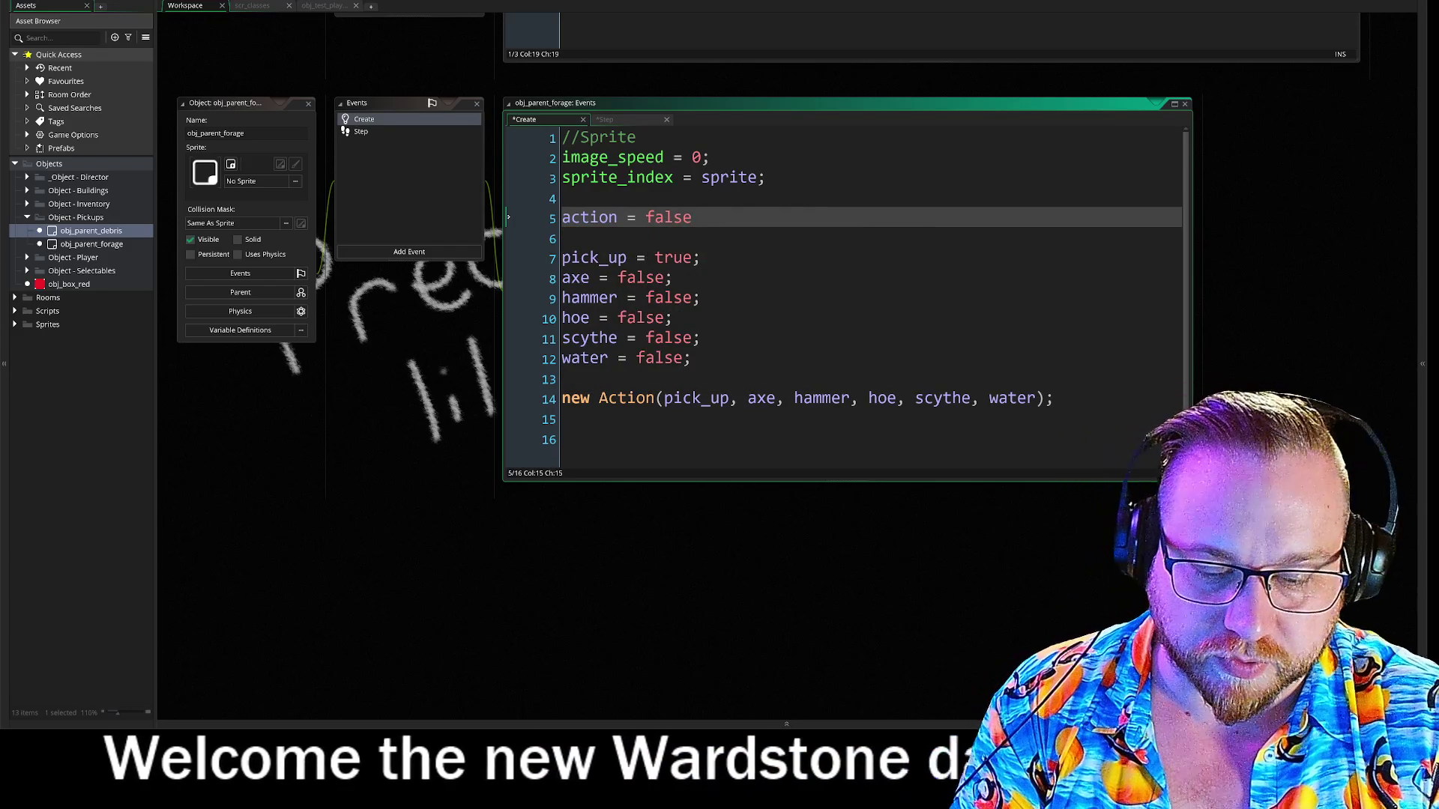
{"action": "type", "text": ";"}
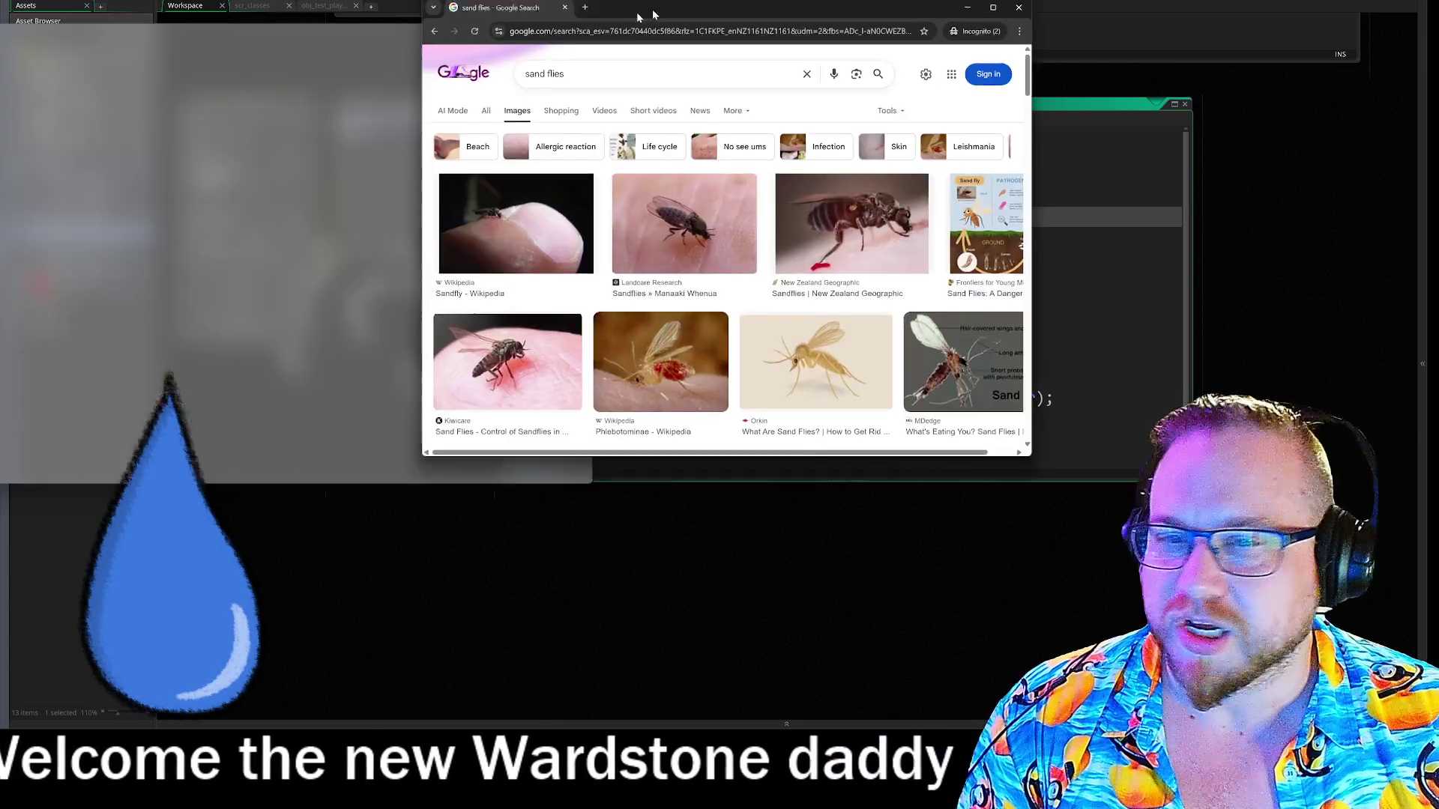
{"action": "left_click_drag", "start_coordinate": [638, 42], "coordinate": [510, 13]}
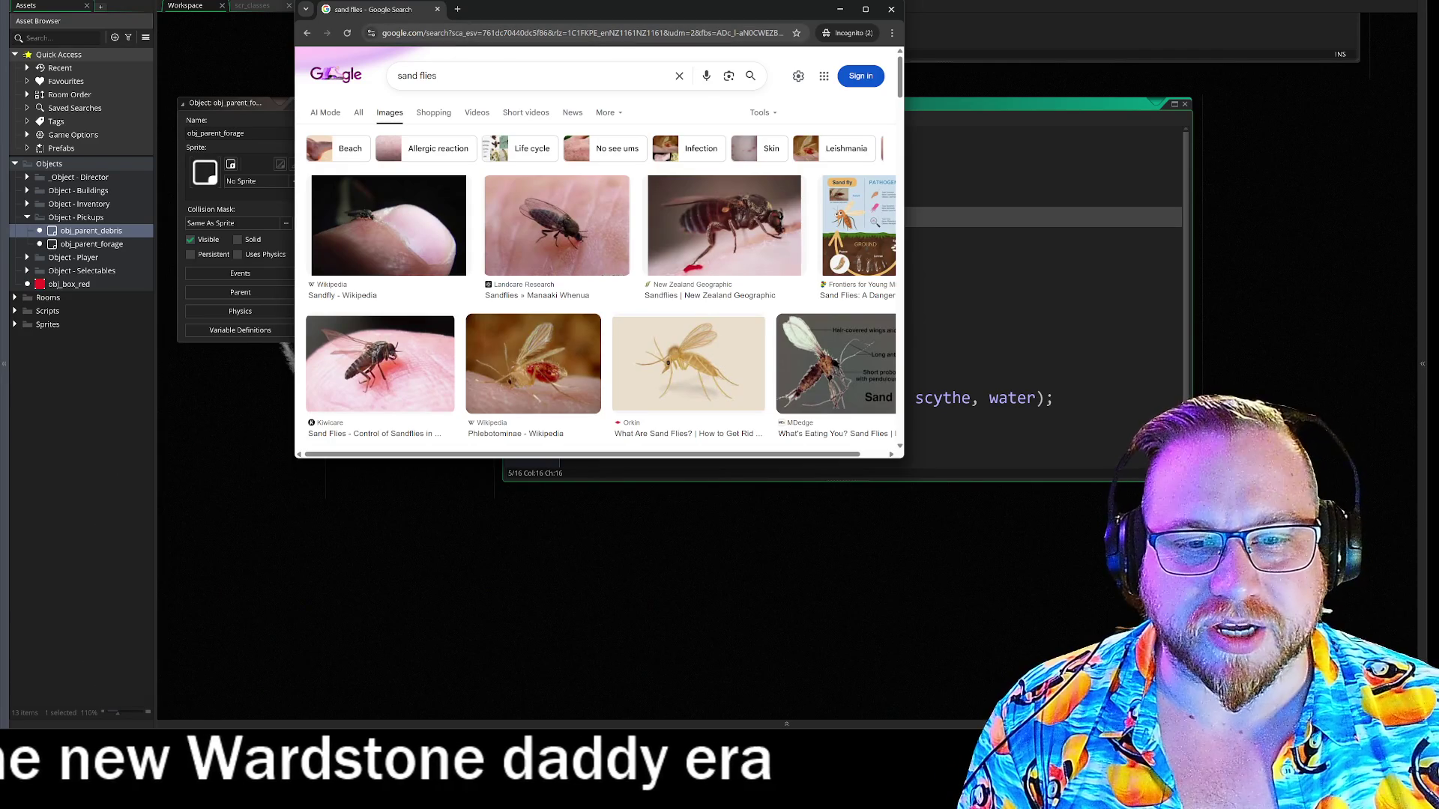
Close the Chrome window showing the sand flies image search.
{"action": "left_click", "coordinate": [891, 10]}
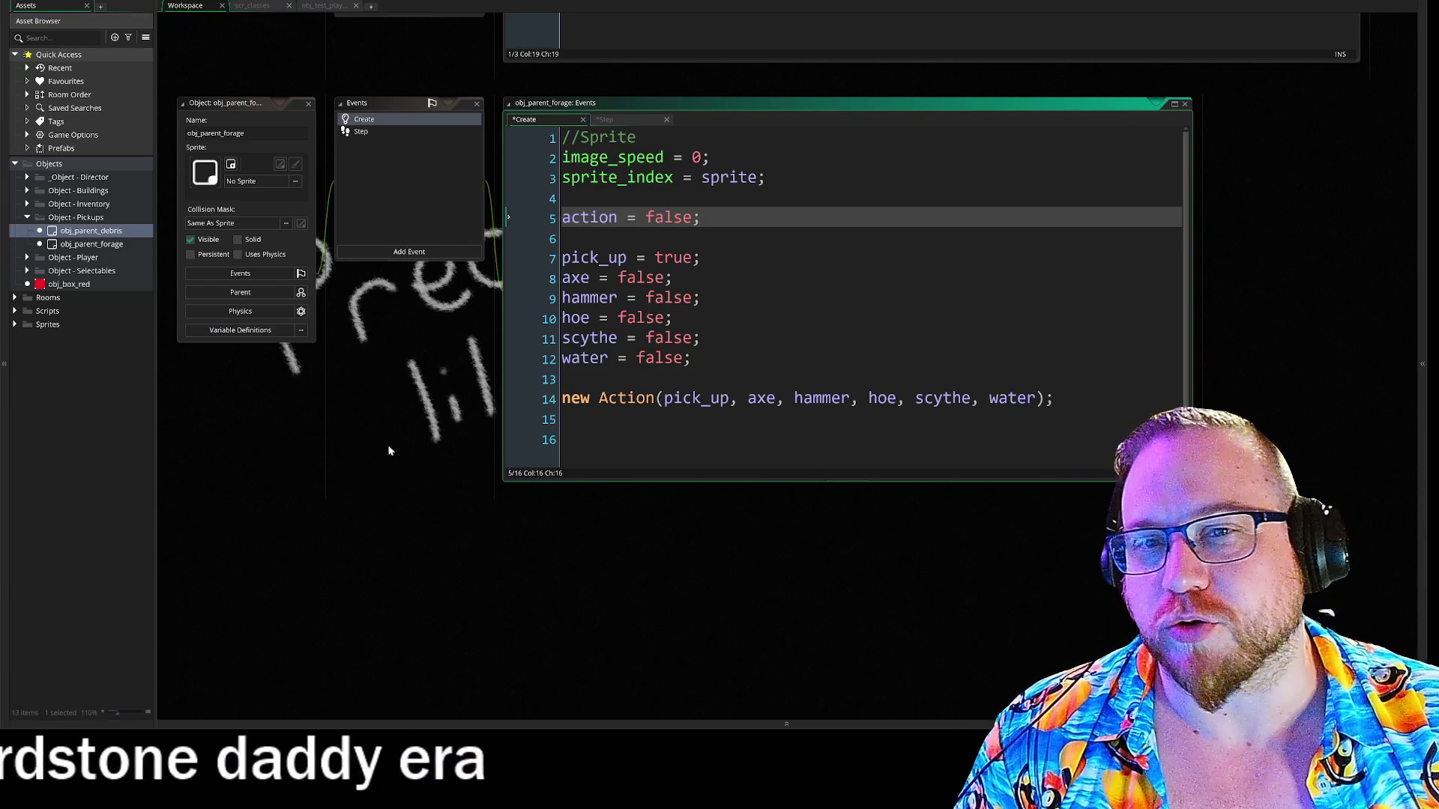
{"action": "scroll", "coordinate": [406, 406], "scroll_direction": "down", "scroll_amount": 2}
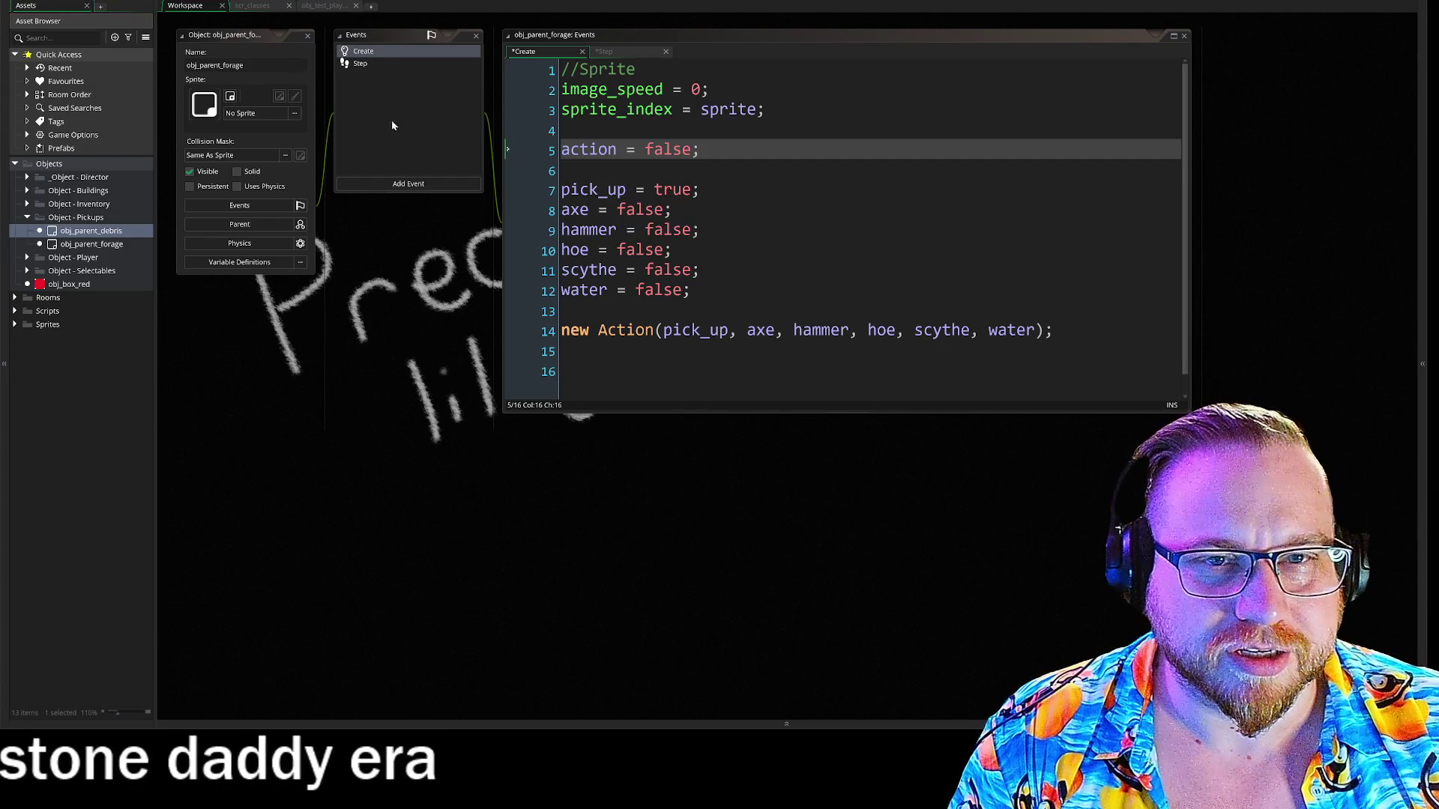
{"action": "scroll", "coordinate": [430, 382], "scroll_direction": "up", "scroll_amount": 2}
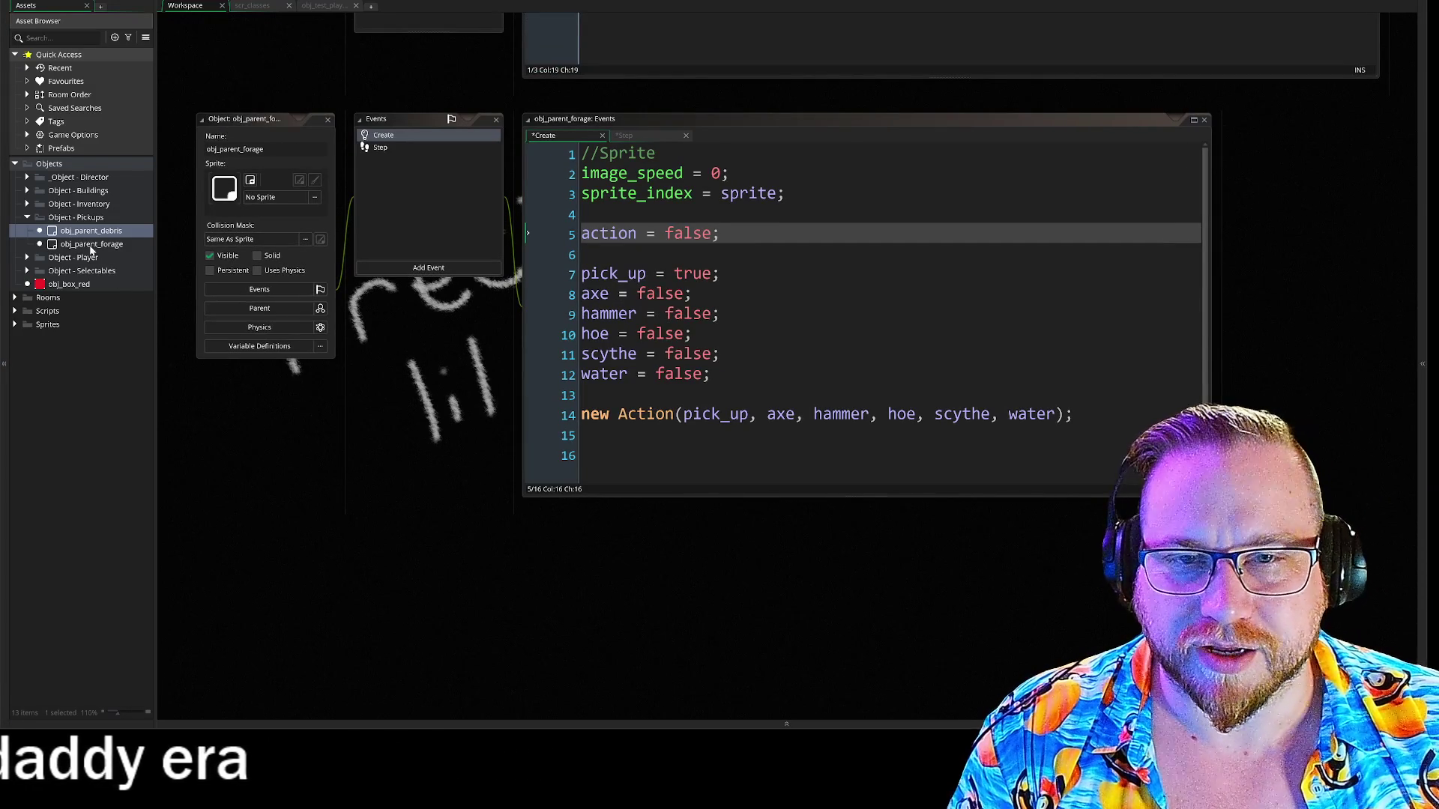
{"action": "double_click", "coordinate": [91, 231]}
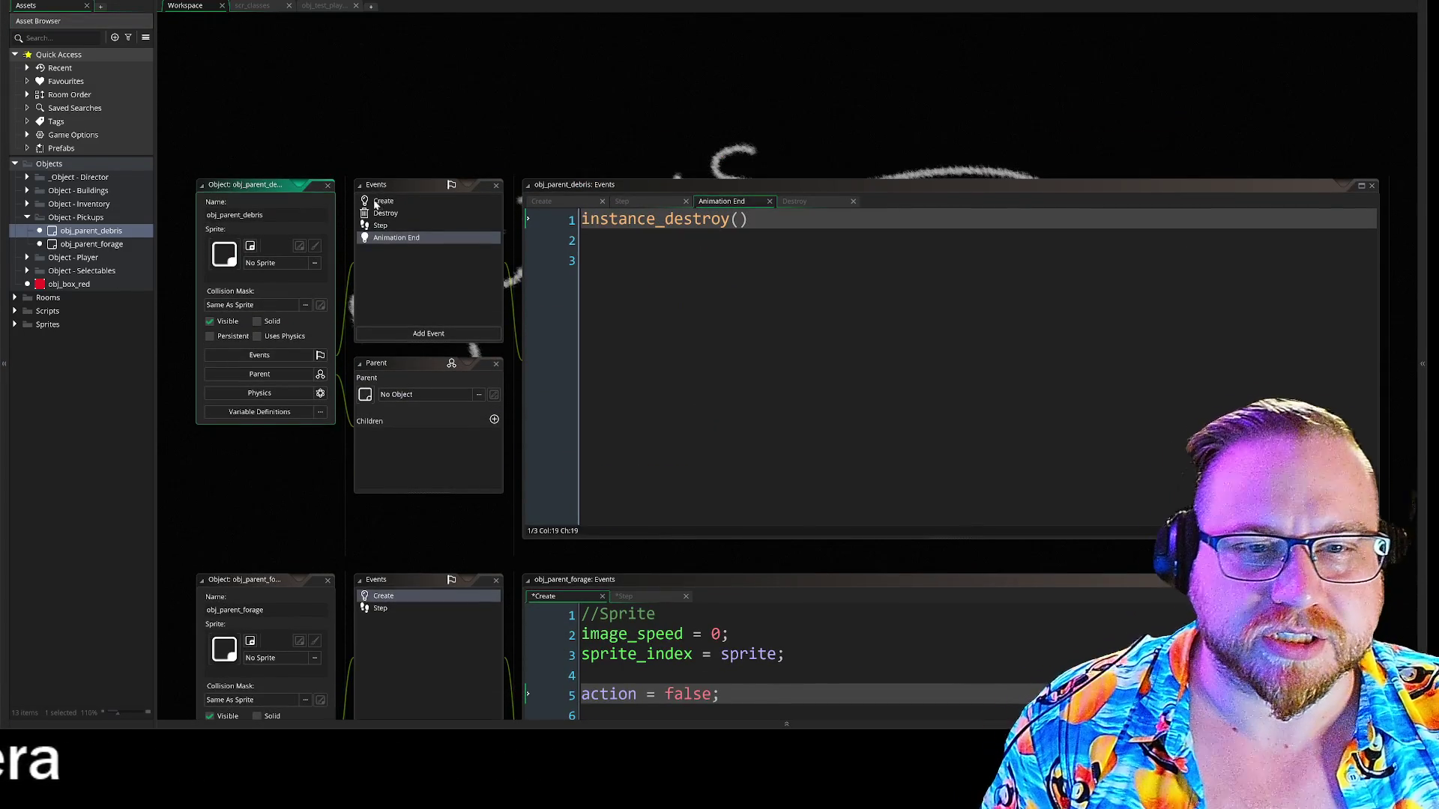
{"action": "left_click", "coordinate": [385, 201]}
{"action": "scroll", "coordinate": [383, 529], "scroll_direction": "down", "scroll_amount": 4}
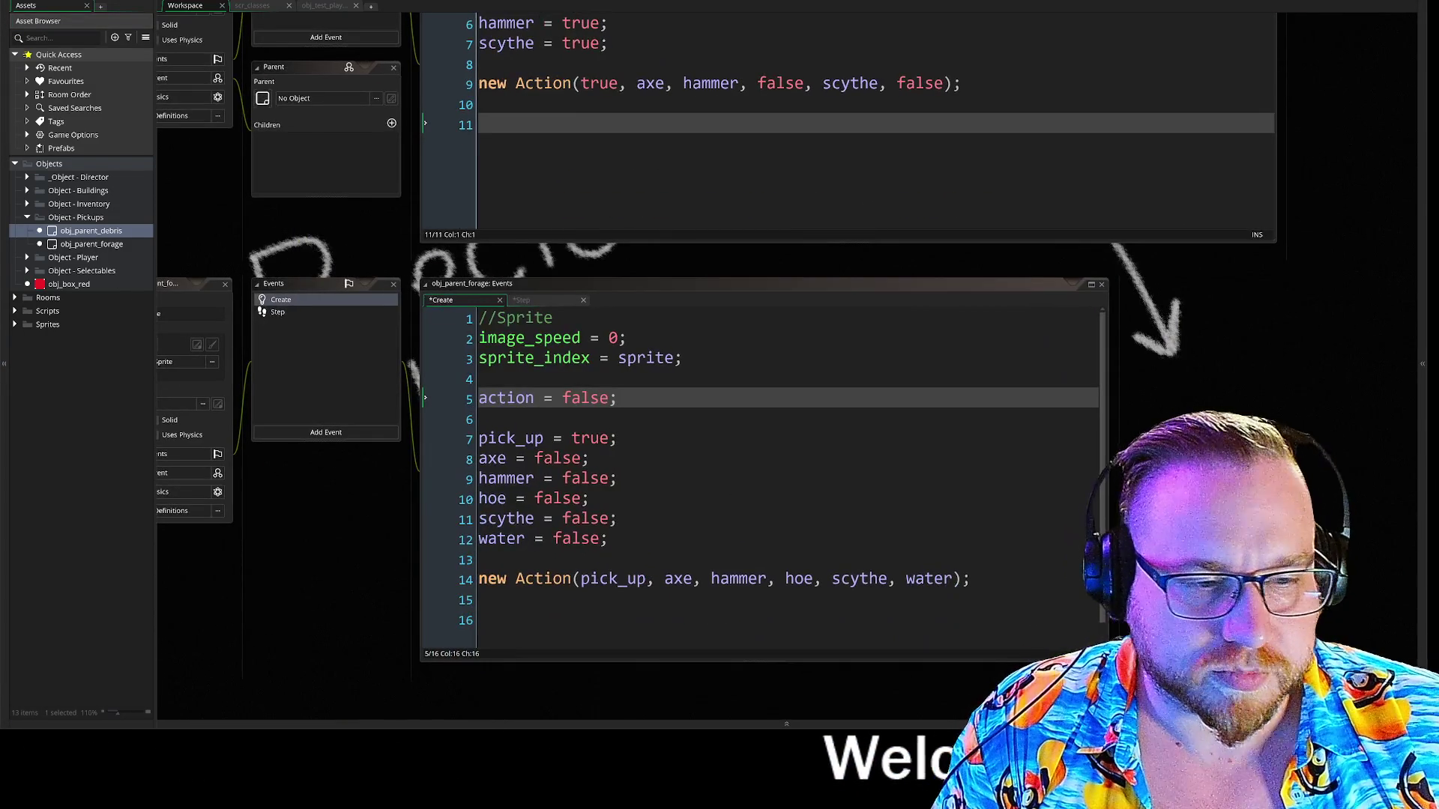
{"action": "mouse_move", "coordinate": [973, 579]}
{"action": "left_mouse_down"}
{"action": "mouse_move", "coordinate": [480, 579]}
{"action": "mouse_move", "coordinate": [468, 396]}
{"action": "left_mouse_up"}
{"action": "key", "text": "ctrl+c"}
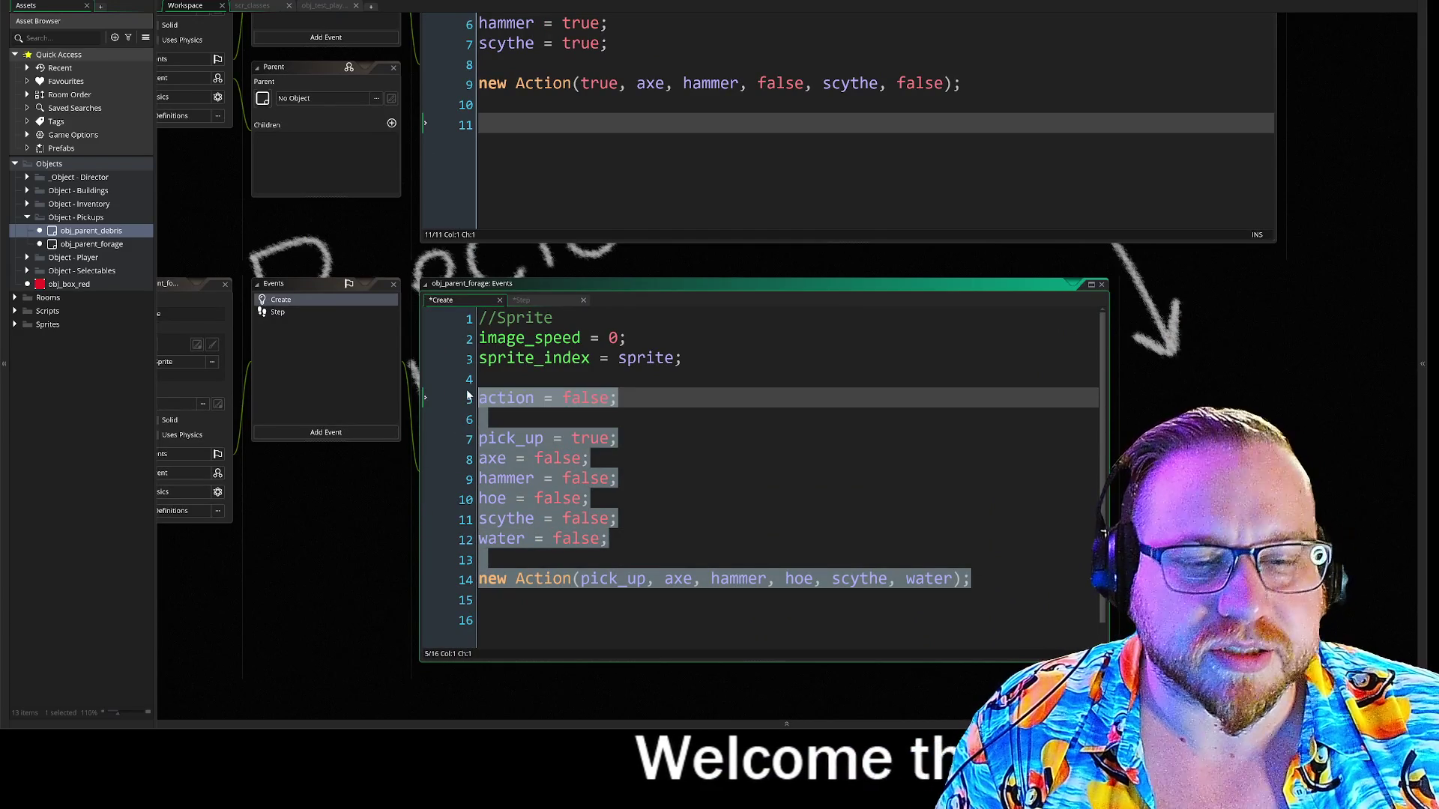
{"action": "scroll", "coordinate": [395, 384], "scroll_direction": "up", "scroll_amount": 2}
{"action": "left_click_drag", "start_coordinate": [450, 299], "coordinate": [424, 168]}
{"action": "key", "text": "ctrl+v"}
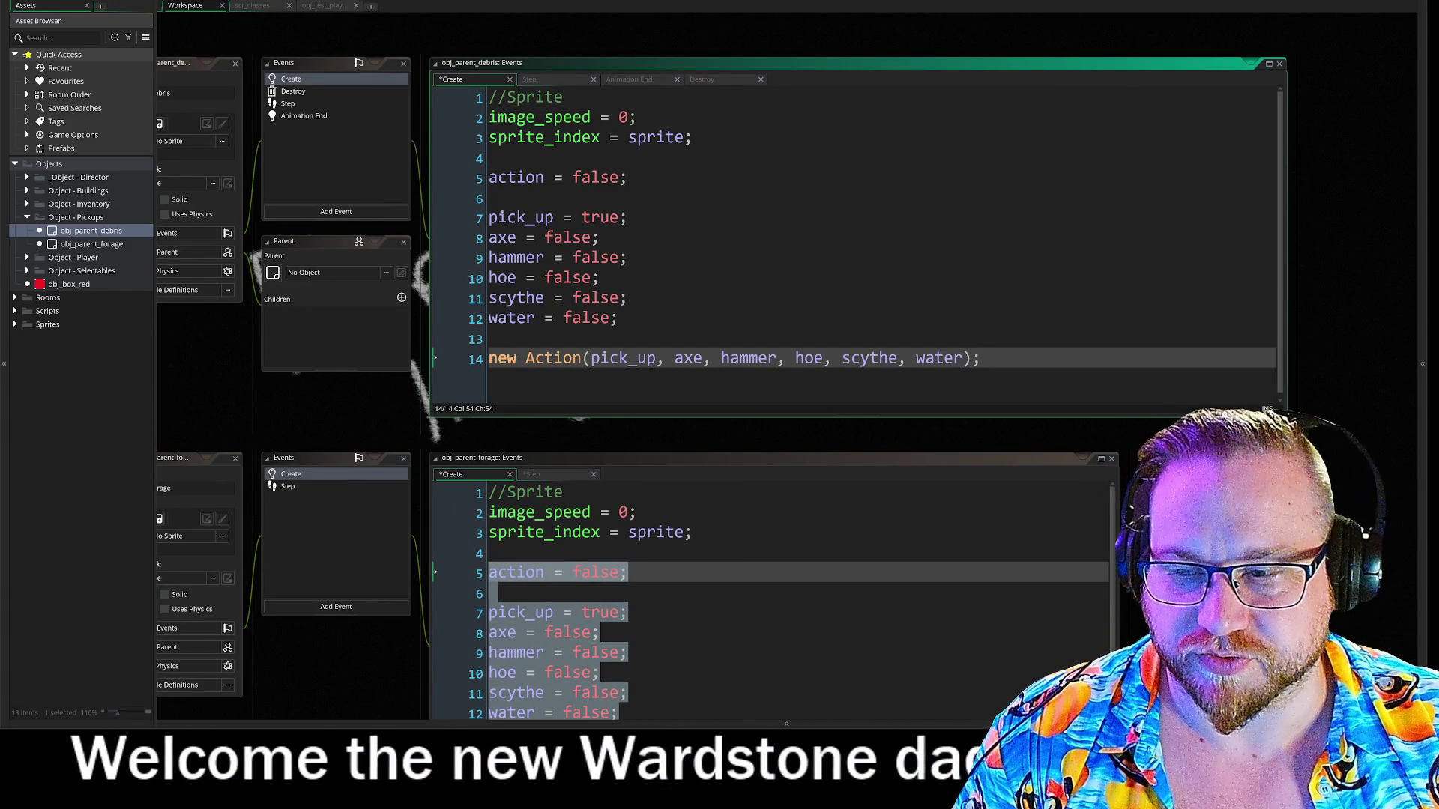
{"action": "left_click", "coordinate": [619, 317]}
{"action": "left_click", "coordinate": [988, 315]}
{"action": "key", "text": "Return"}
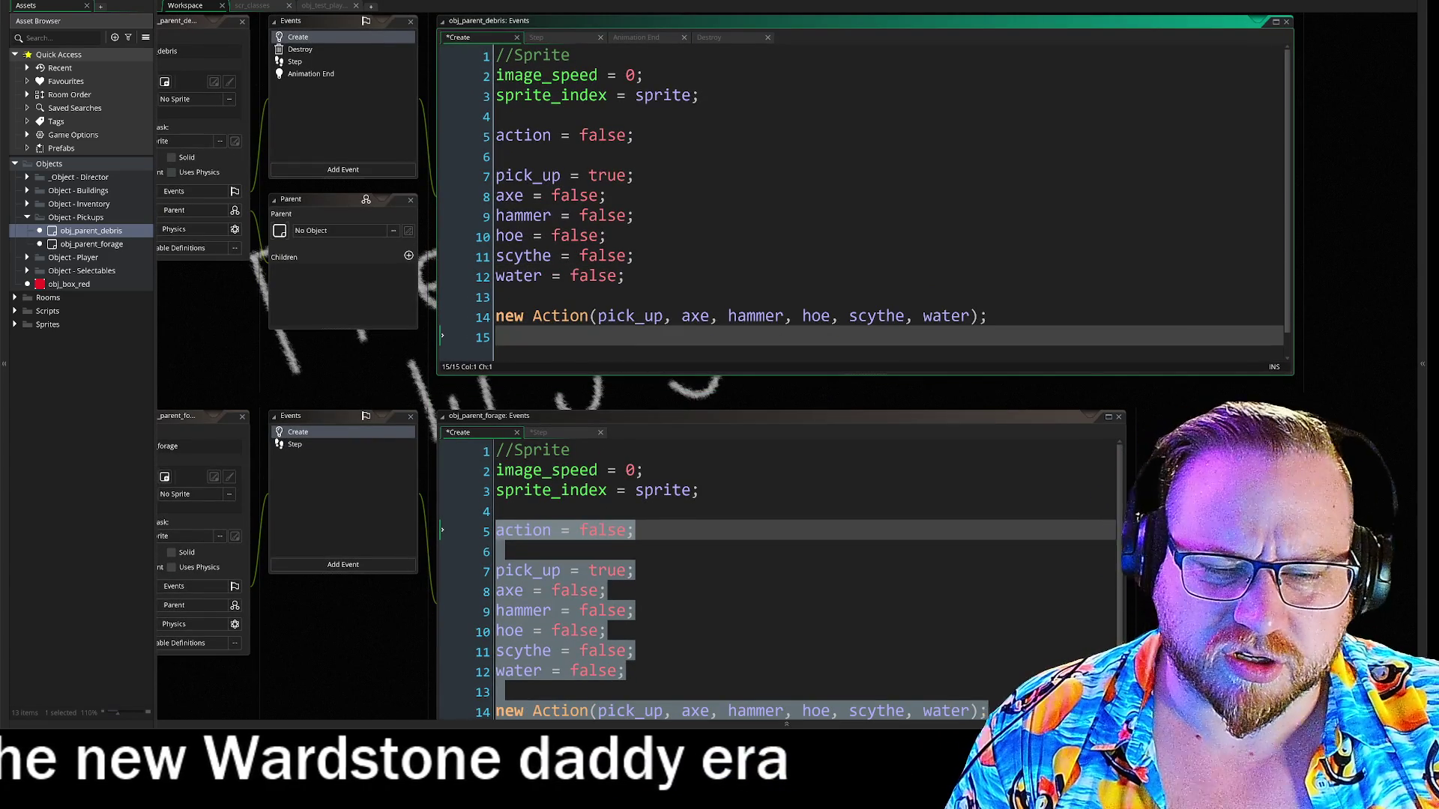
{"action": "scroll", "coordinate": [862, 375], "scroll_direction": "down", "scroll_amount": 3}
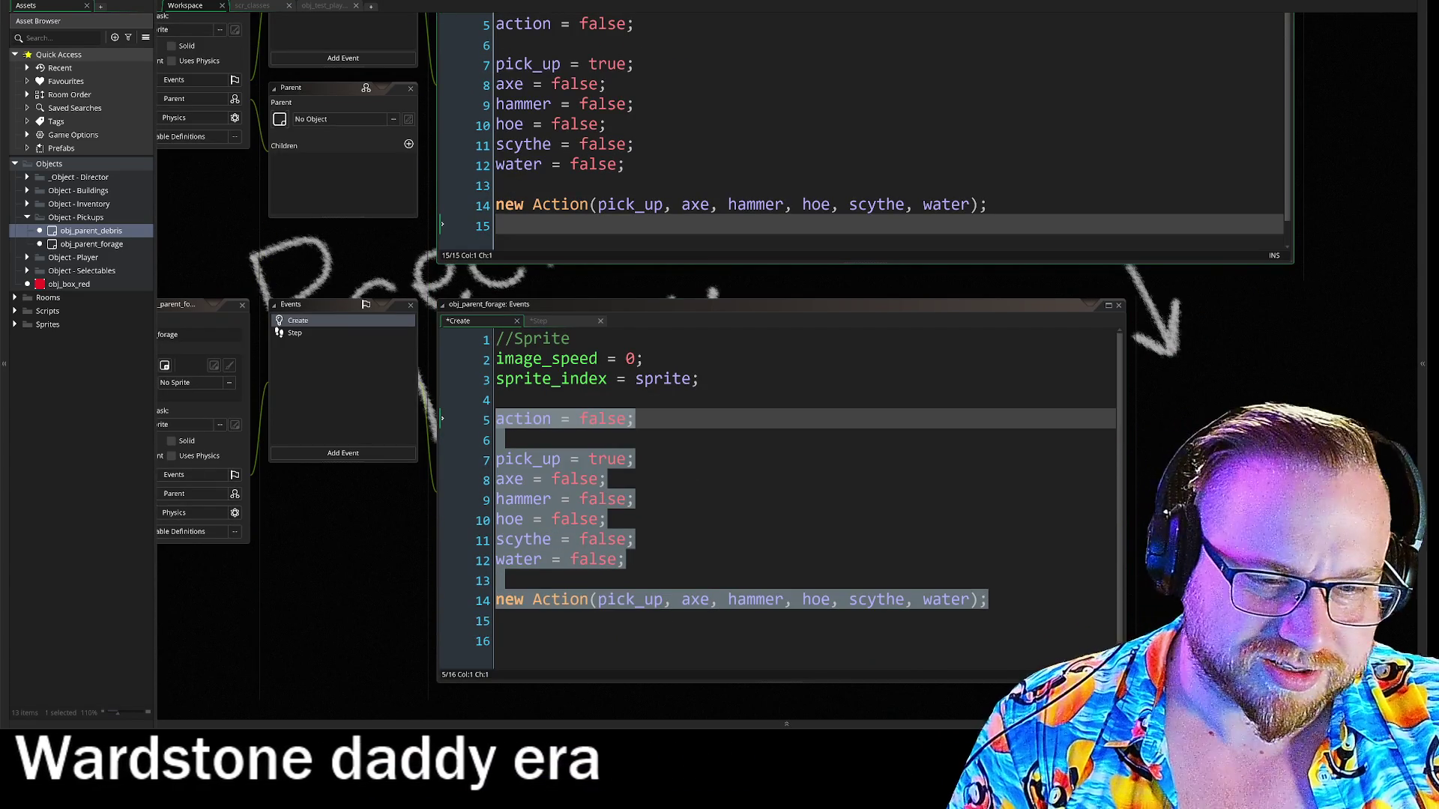
{"action": "left_click", "coordinate": [525, 640]}
{"action": "key", "text": "BackSpace"}
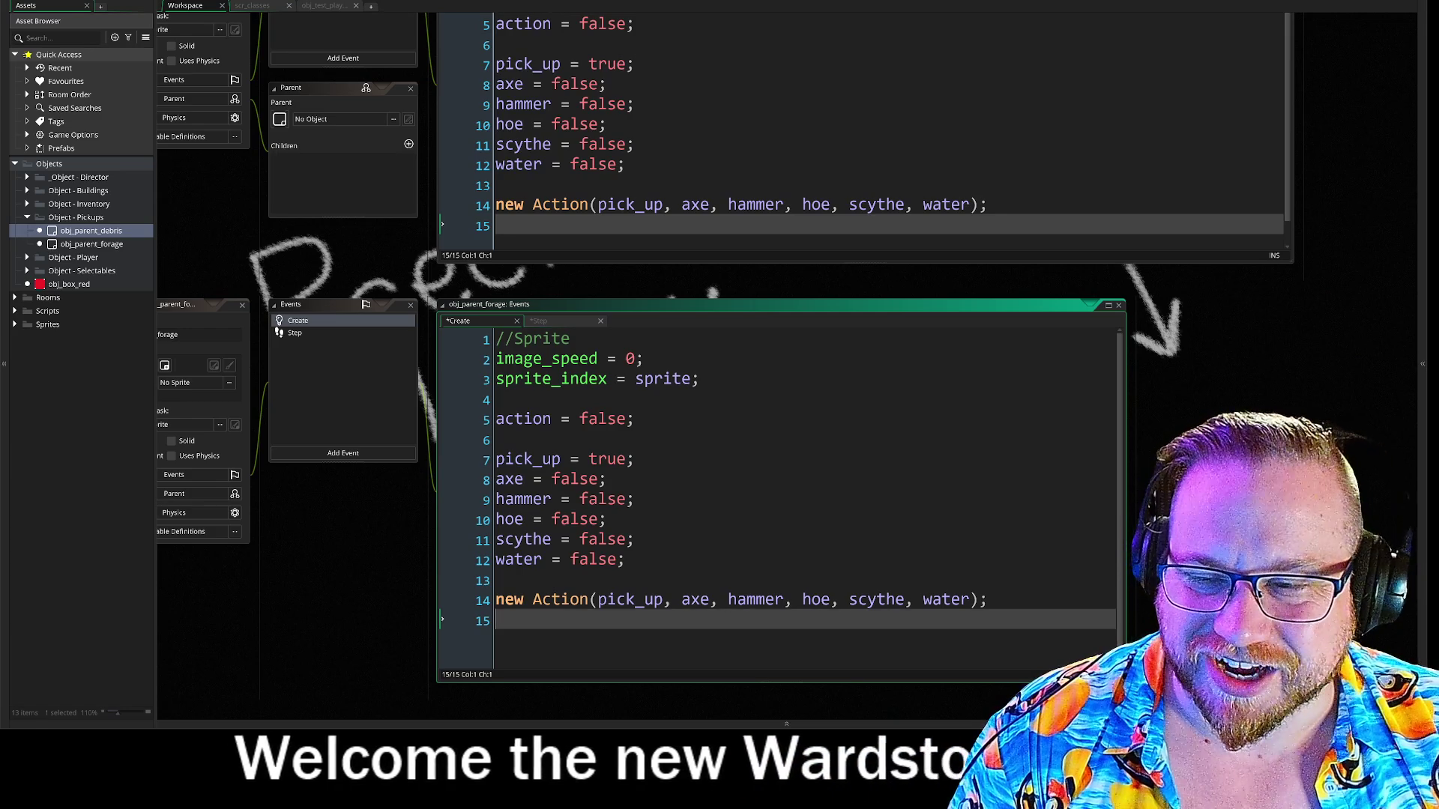
{"action": "left_click_drag", "start_coordinate": [673, 272], "coordinate": [675, 398]}
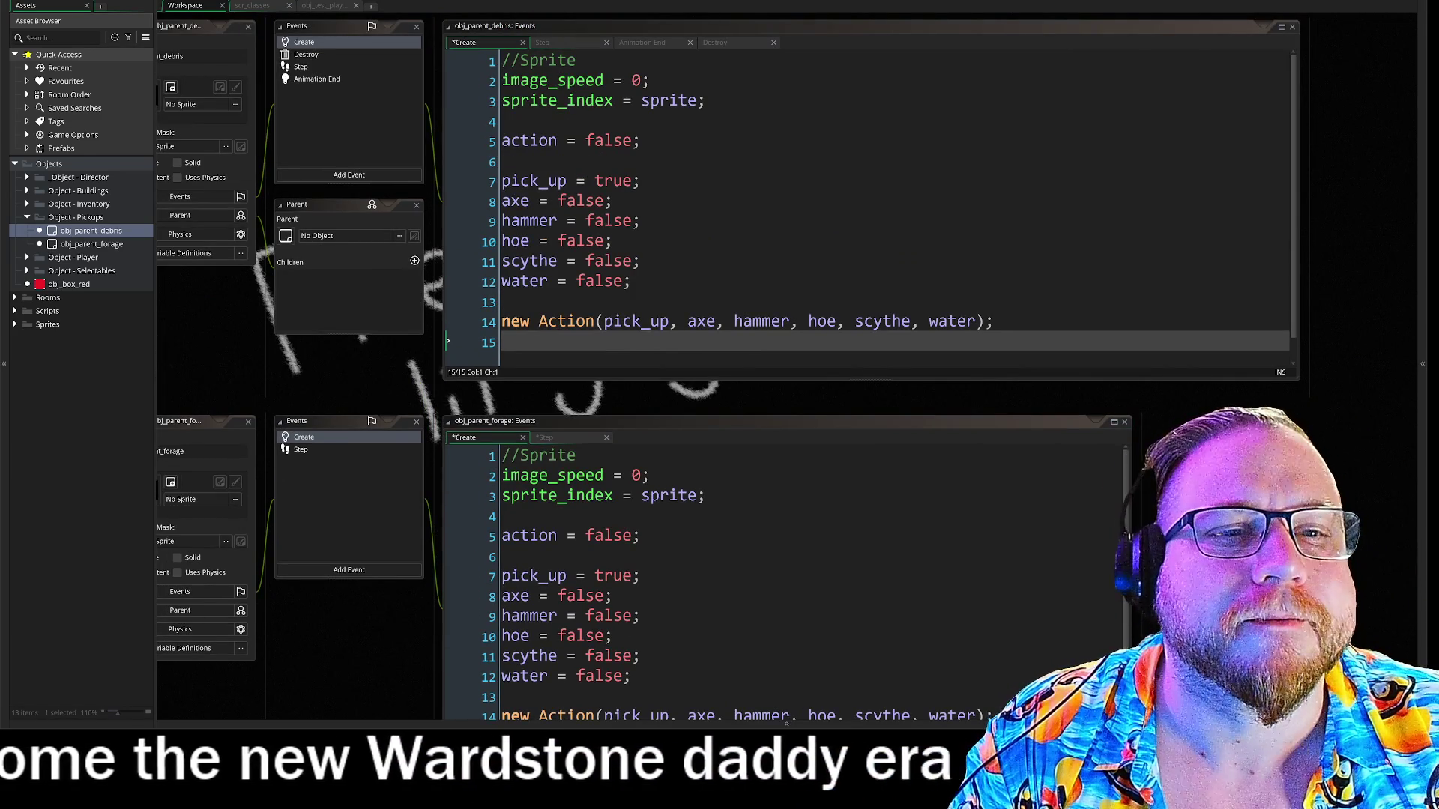
{"action": "left_click", "coordinate": [641, 181]}
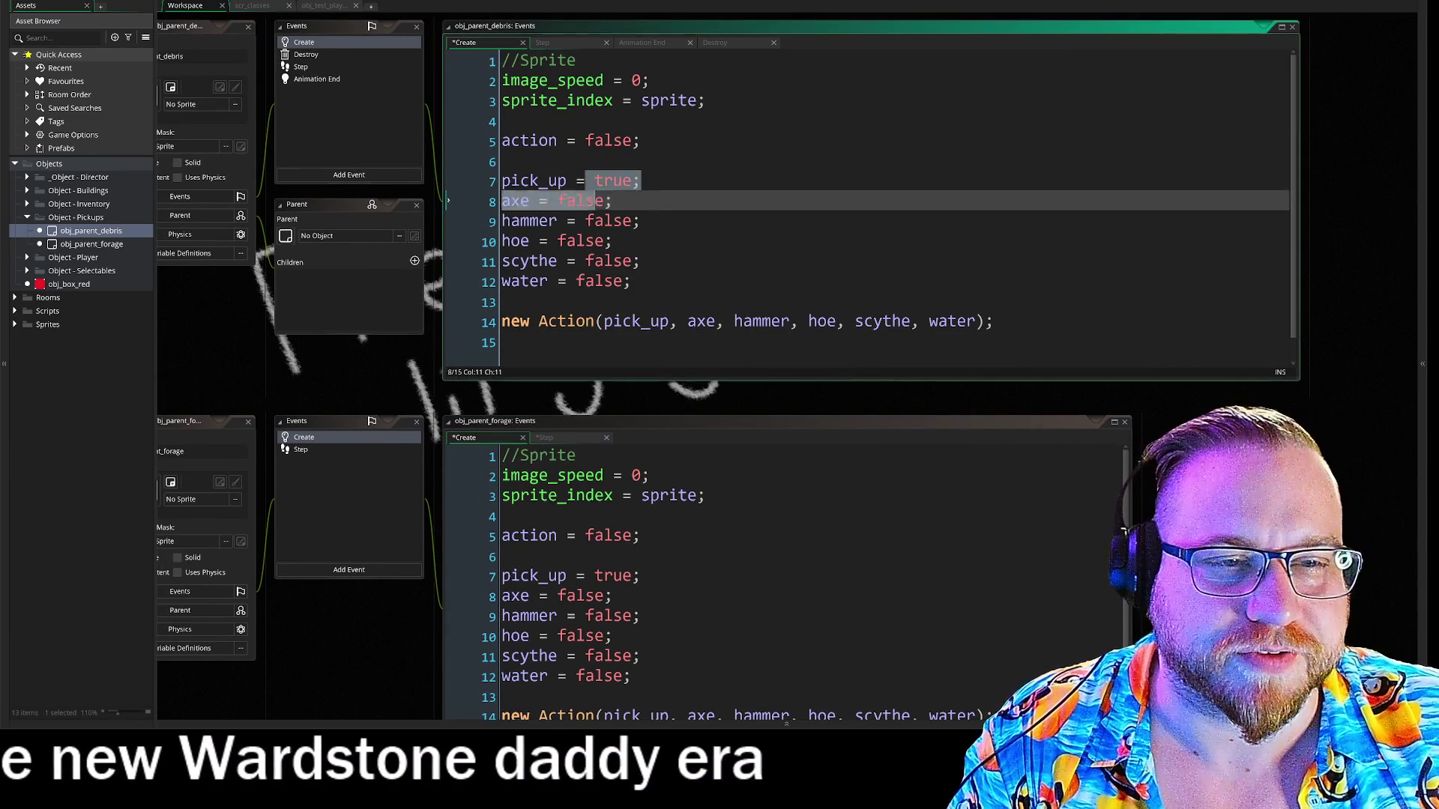
{"action": "key", "text": "Down"}
{"action": "key", "text": "Down"}
{"action": "key", "text": "Down"}
{"action": "mouse_move", "coordinate": [389, 367]}
{"action": "left_mouse_down"}
{"action": "mouse_move", "coordinate": [573, 397]}
{"action": "mouse_move", "coordinate": [452, 341]}
{"action": "left_mouse_up"}
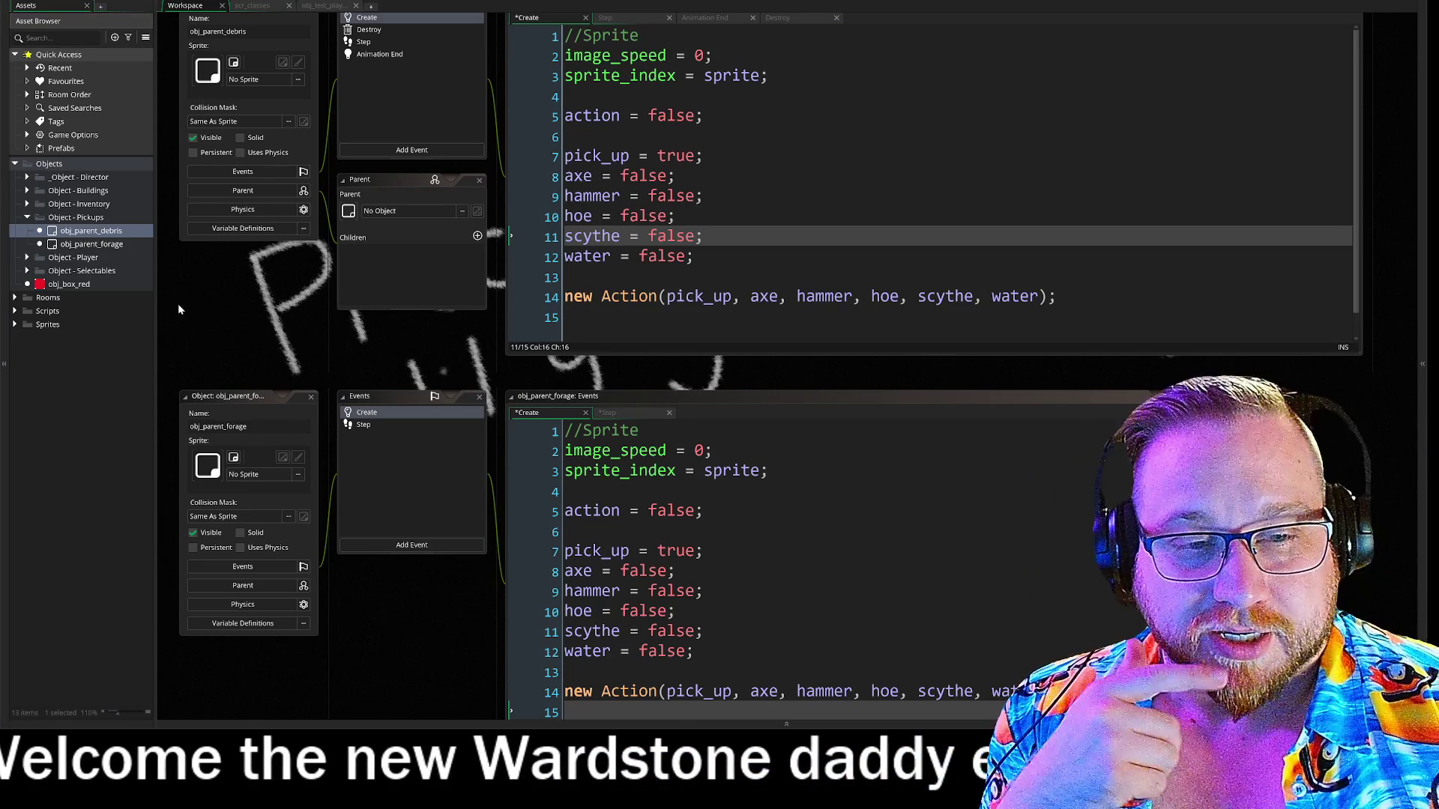
Copy the new Action line from obj_parent_debris's Create code into obj_parent_forage's Create code.
{"action": "left_click_drag", "start_coordinate": [460, 374], "coordinate": [437, 434]}
{"action": "left_click_drag", "start_coordinate": [544, 356], "coordinate": [885, 357]}
{"action": "left_click", "coordinate": [1034, 357]}
{"action": "scroll", "coordinate": [907, 240], "scroll_direction": "down", "scroll_amount": 1}
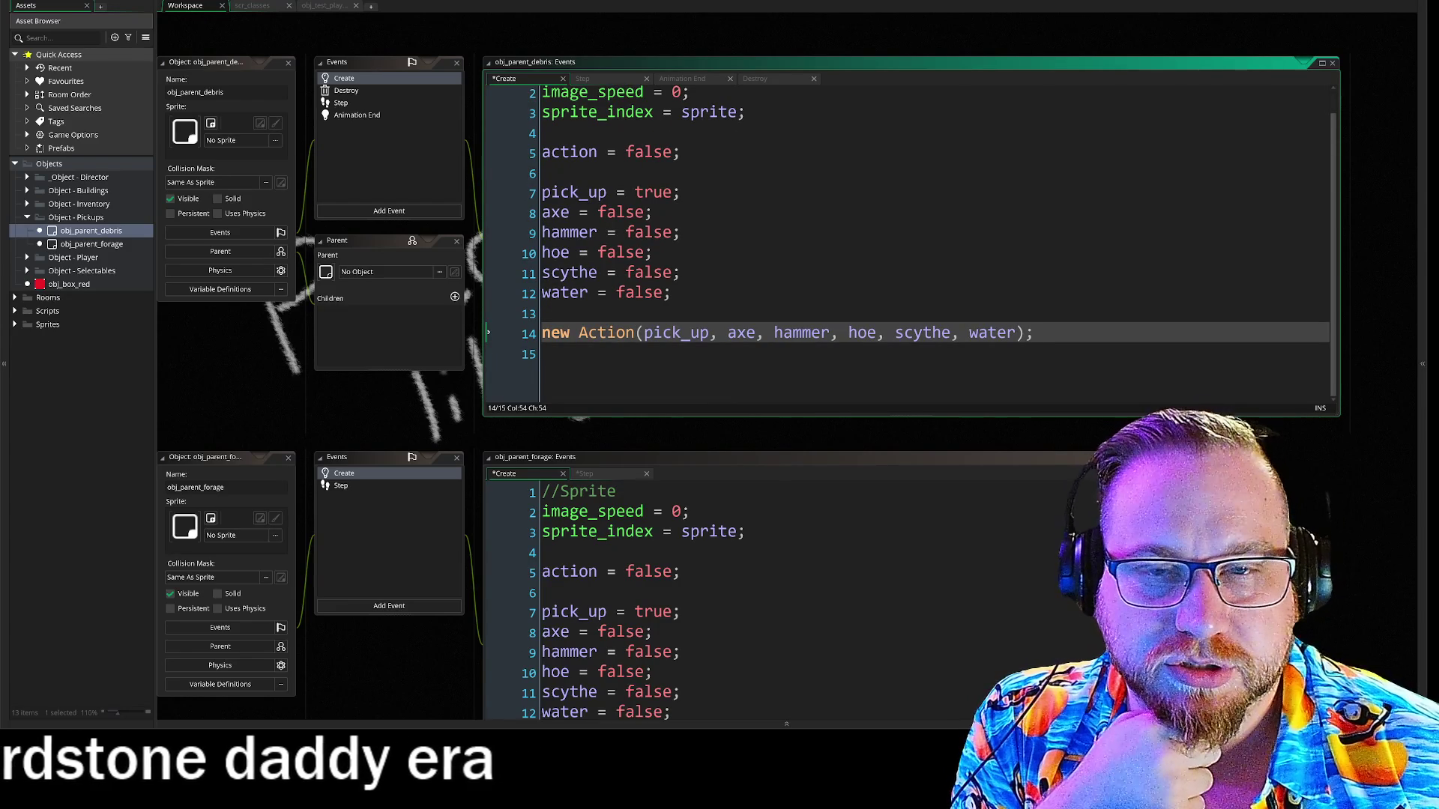
{"action": "left_click_drag", "start_coordinate": [1250, 593], "coordinate": [1272, 424]}
{"action": "type", "text": "new Action(pick_up, axe, hammer, hoe, scythe, water);"}
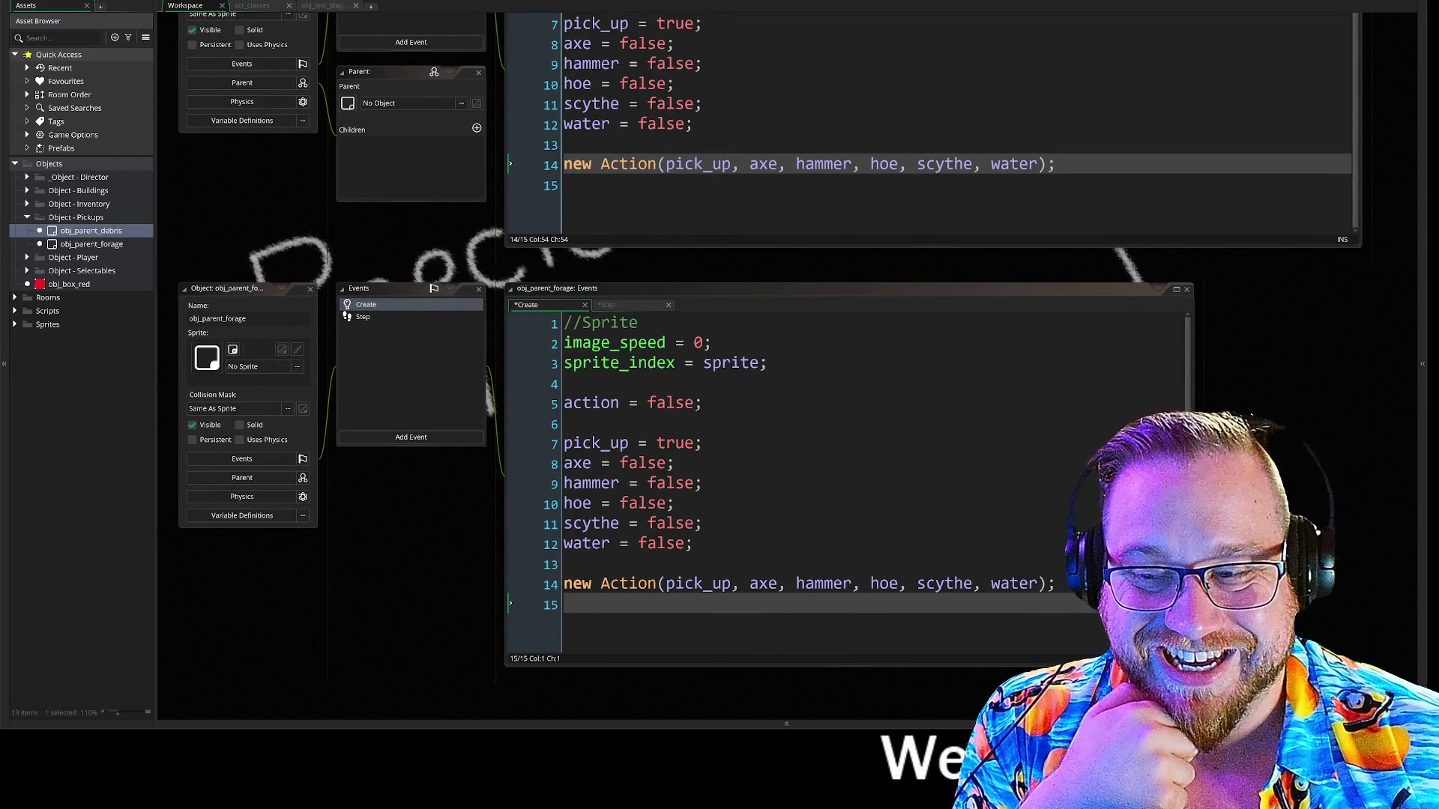
{"action": "scroll", "coordinate": [762, 339], "scroll_direction": "down", "scroll_amount": 1}
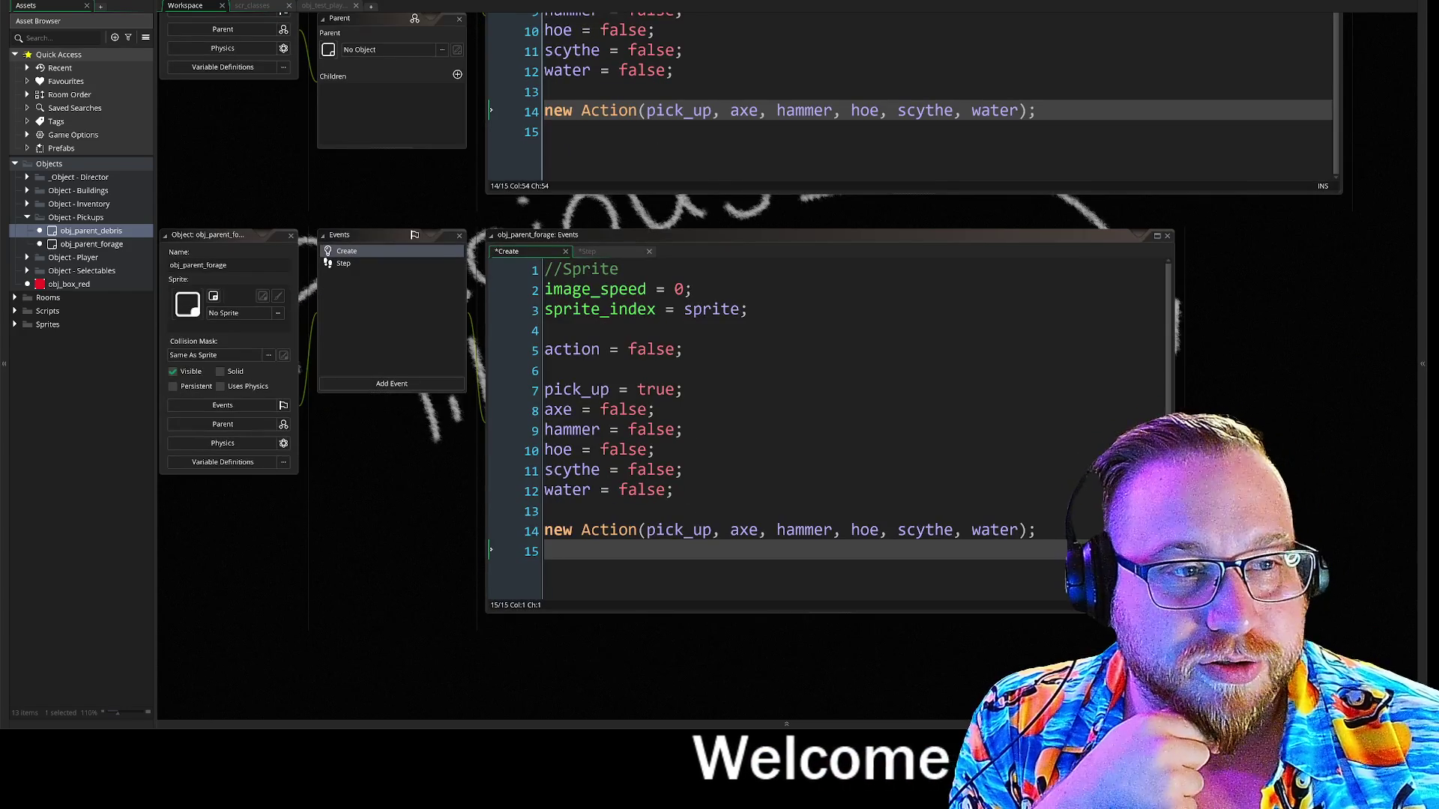
{"action": "scroll", "coordinate": [763, 340], "scroll_direction": "down", "scroll_amount": 1}
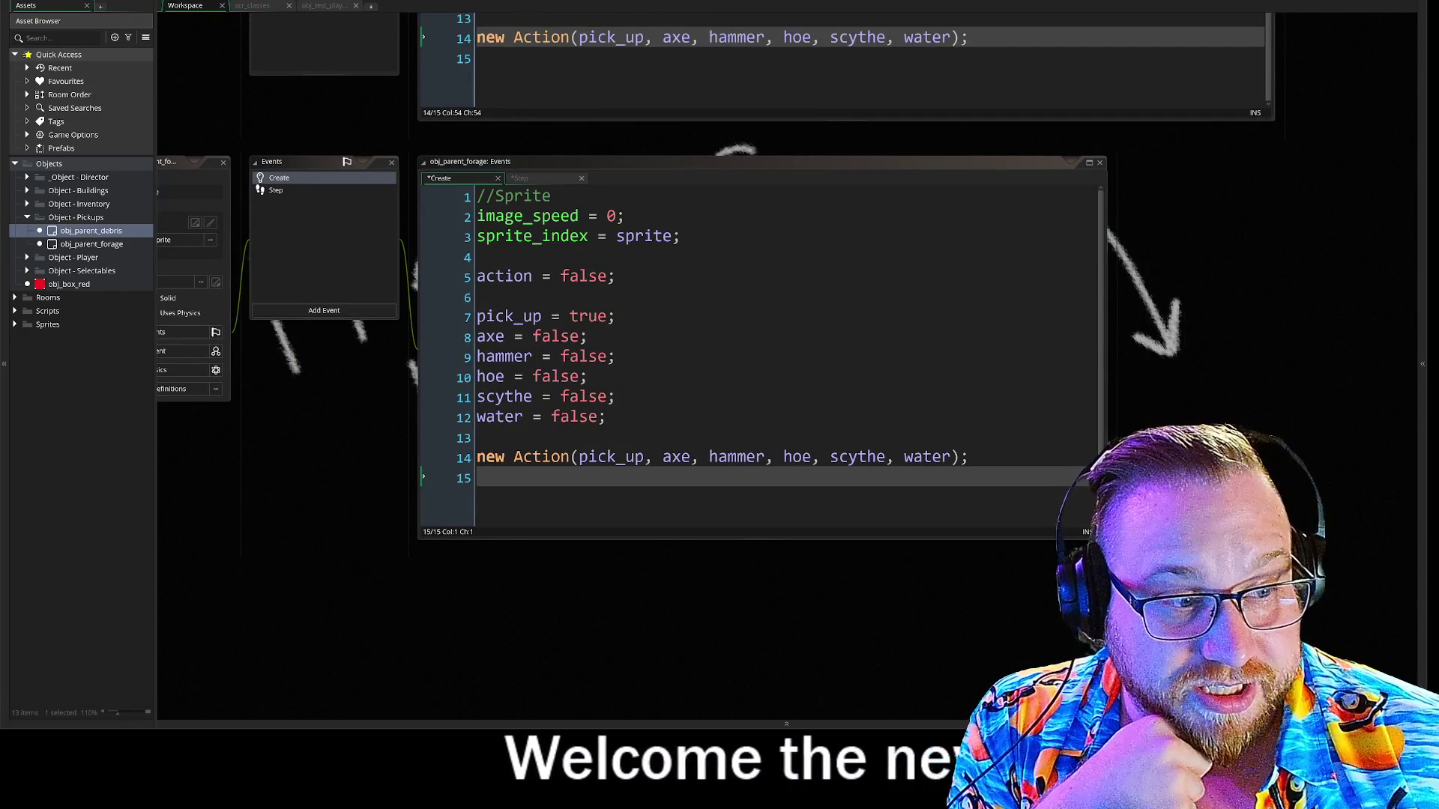
Match the debris code window's width to the forage window and narrow the Asset Browser.
{"action": "left_click", "coordinate": [777, 161]}
{"action": "left_click", "coordinate": [779, 90]}
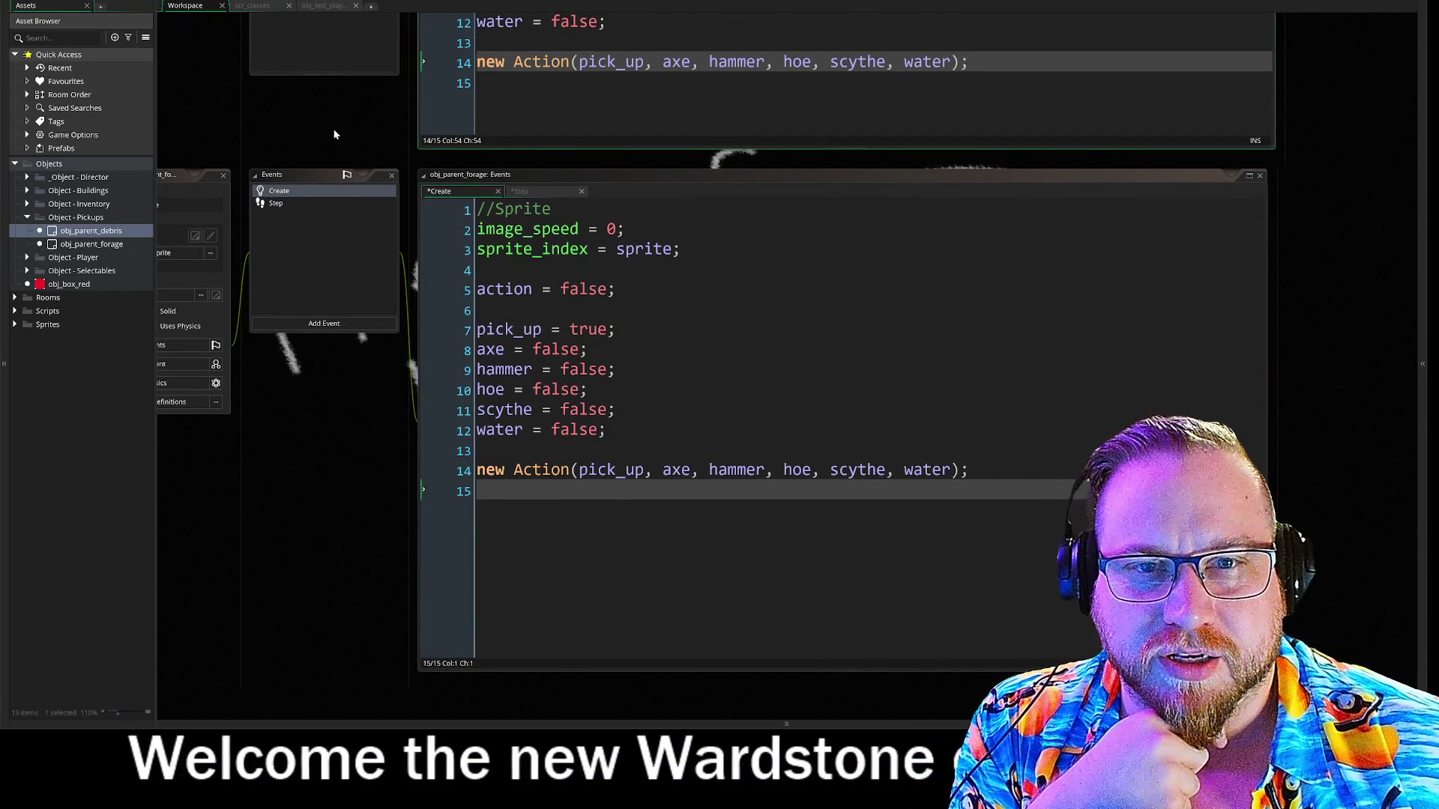
{"action": "scroll", "coordinate": [316, 124], "scroll_direction": "up", "scroll_amount": 1}
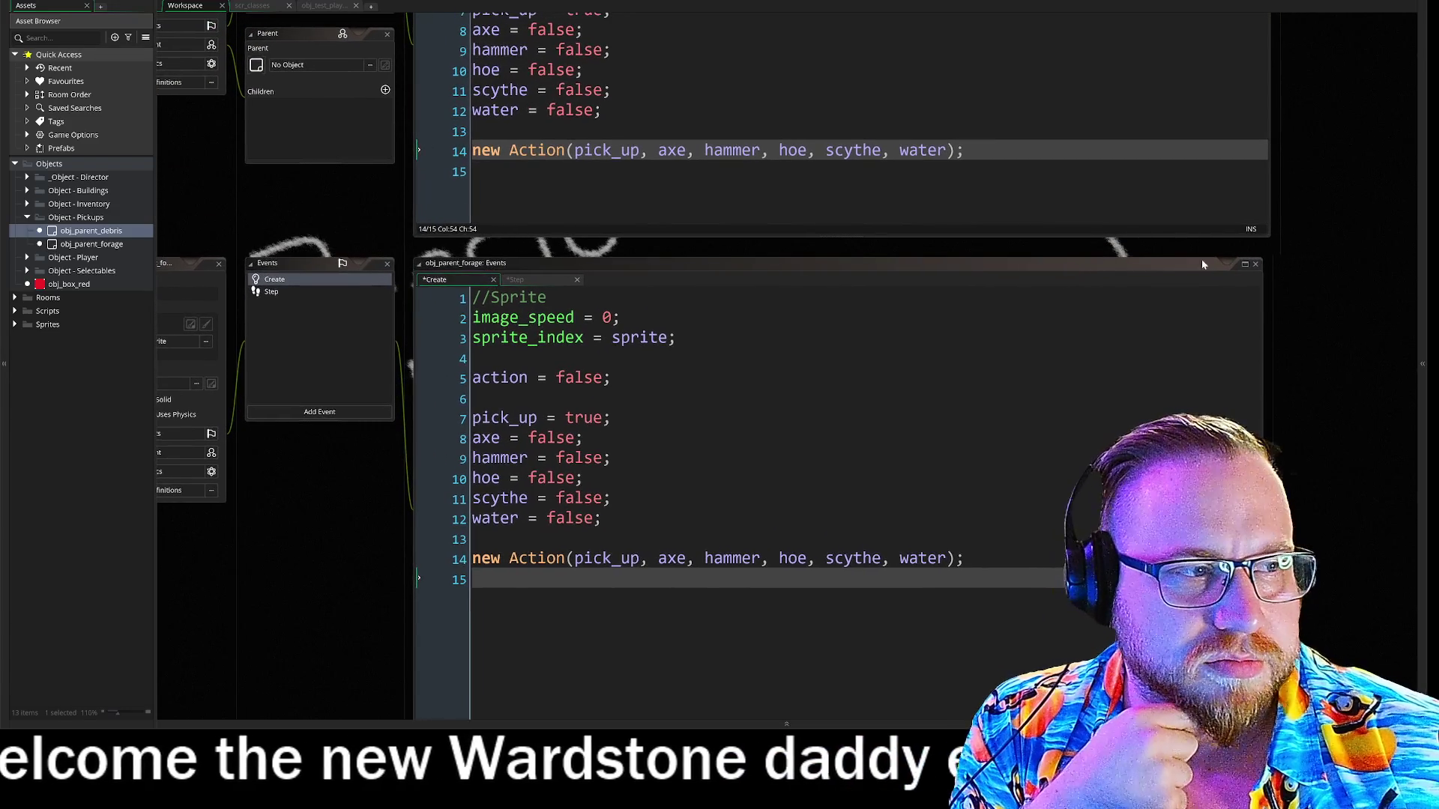
{"action": "left_click_drag", "start_coordinate": [1269, 204], "coordinate": [1264, 205]}
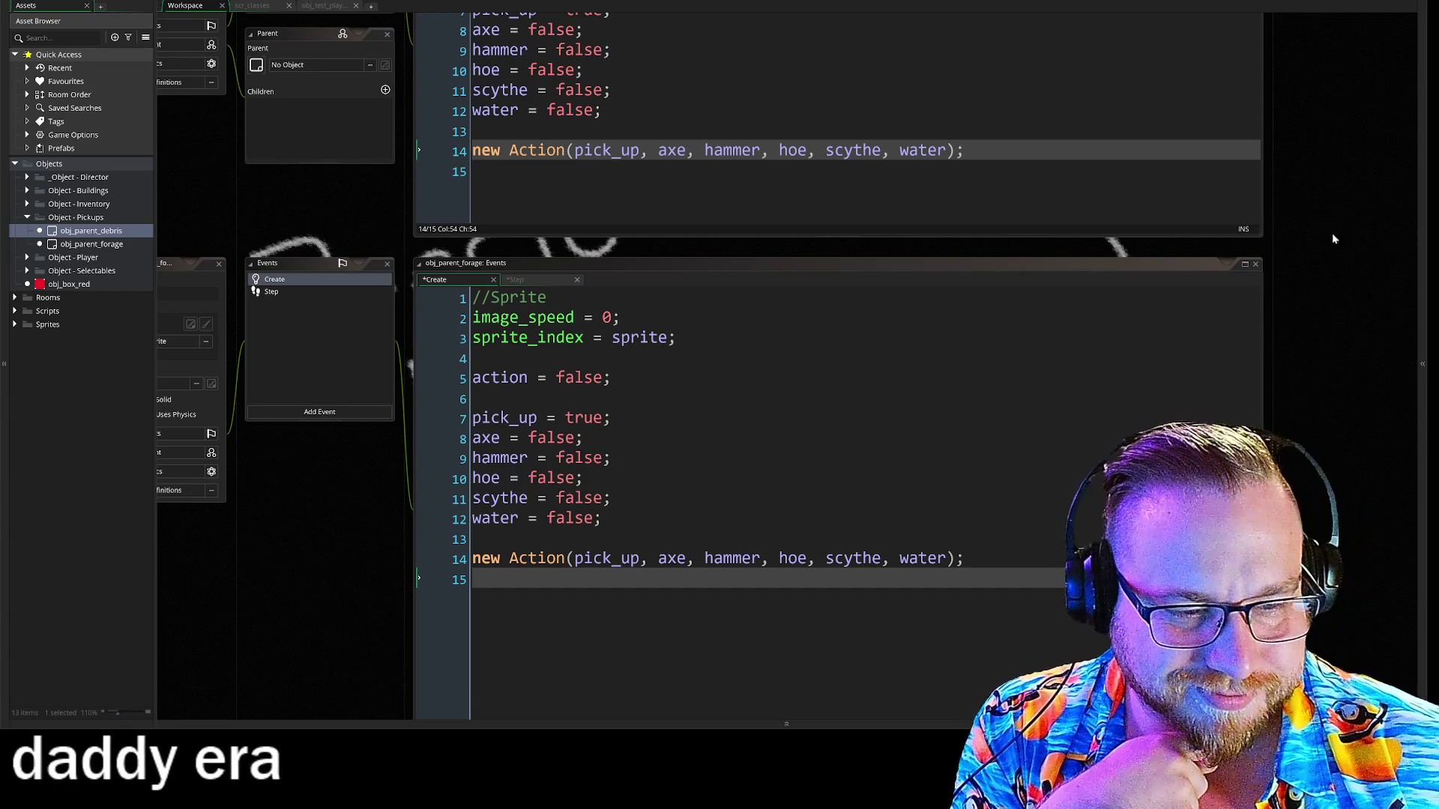
{"action": "scroll", "coordinate": [1351, 476], "scroll_direction": "up", "scroll_amount": 3}
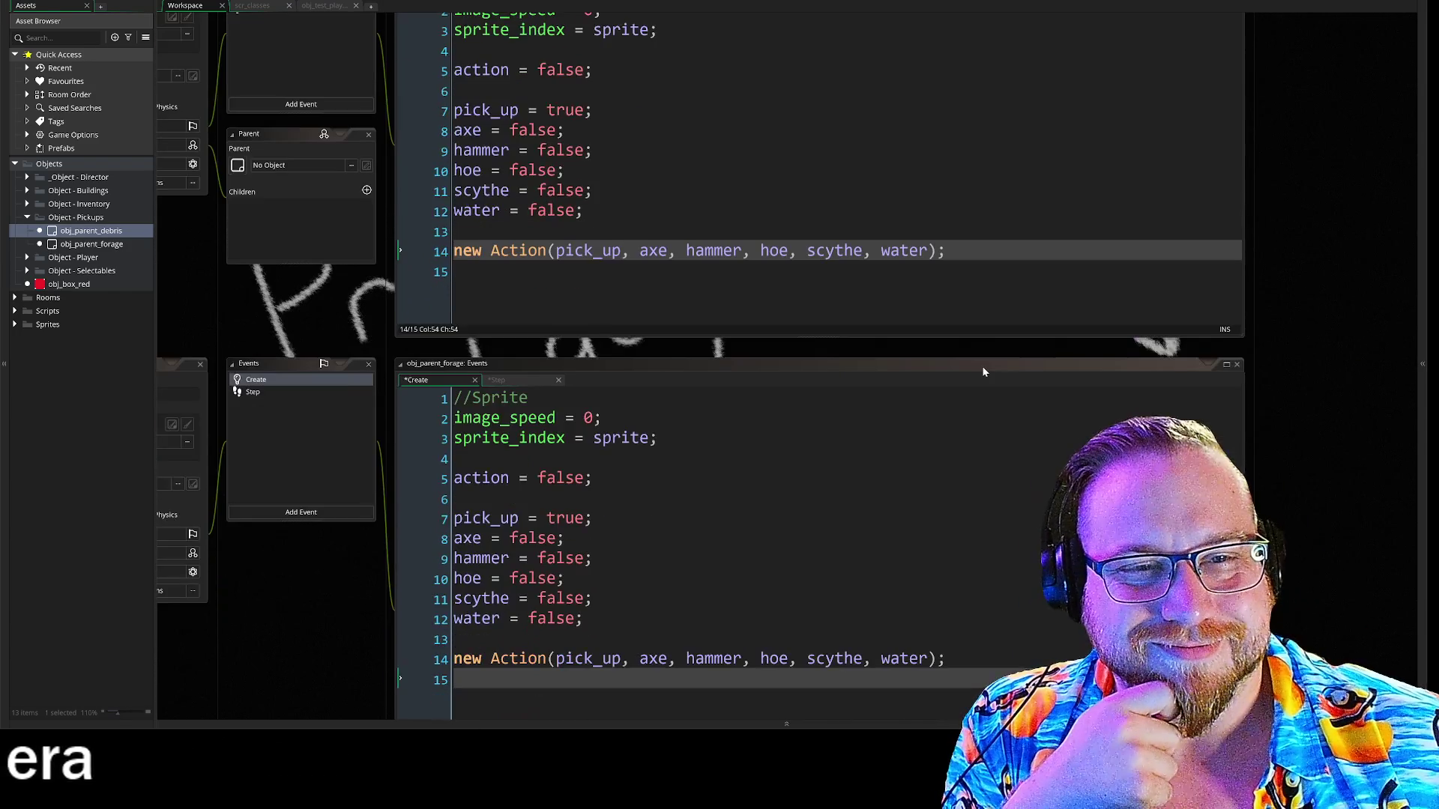
{"action": "scroll", "coordinate": [984, 372], "scroll_direction": "down", "scroll_amount": 1}
{"action": "scroll", "coordinate": [937, 386], "scroll_direction": "up", "scroll_amount": 3}
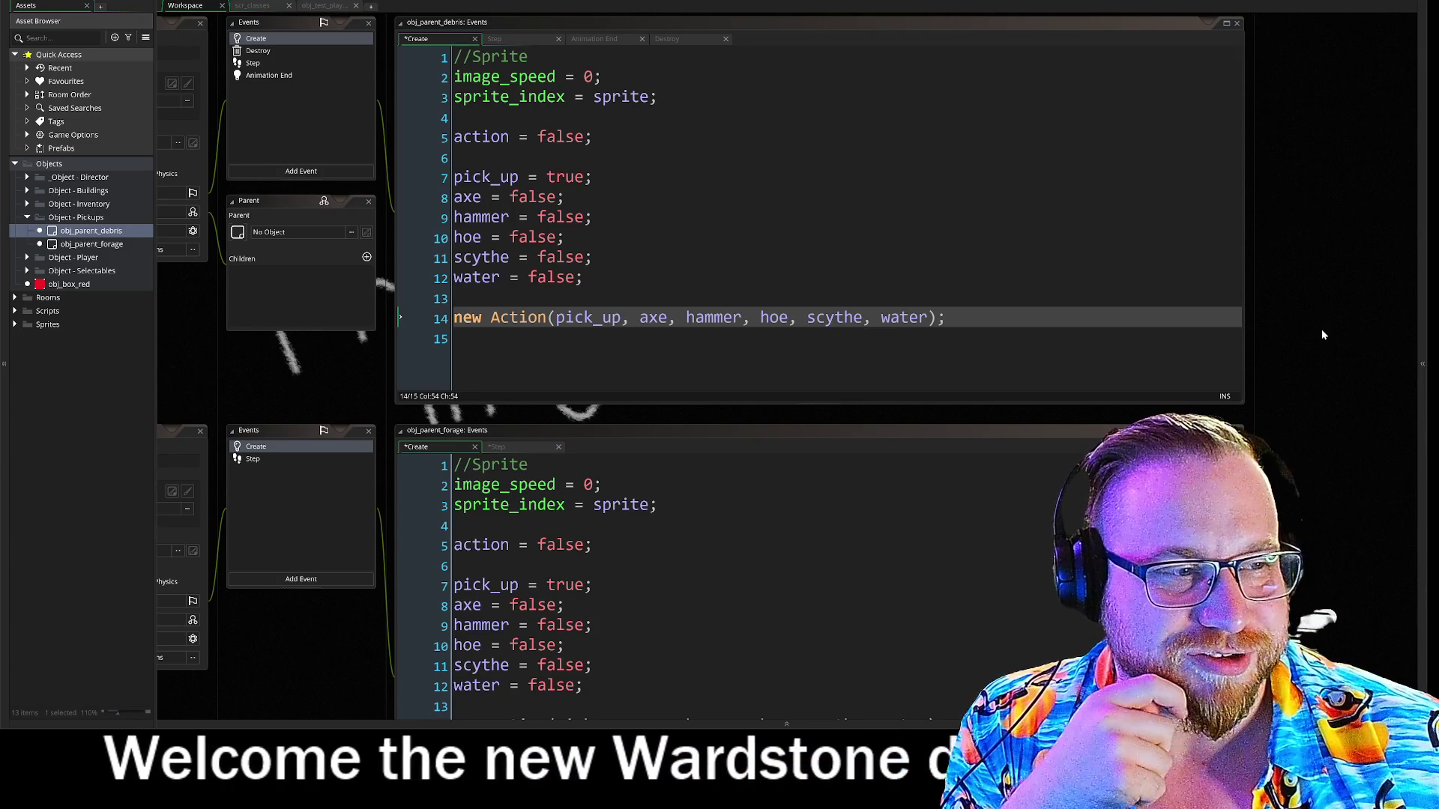
{"action": "scroll", "coordinate": [1271, 496], "scroll_direction": "up", "scroll_amount": 2}
{"action": "mouse_move", "coordinate": [1365, 546]}
{"action": "left_mouse_down"}
{"action": "mouse_move", "coordinate": [1307, 547]}
{"action": "mouse_move", "coordinate": [1343, 499]}
{"action": "left_mouse_up"}
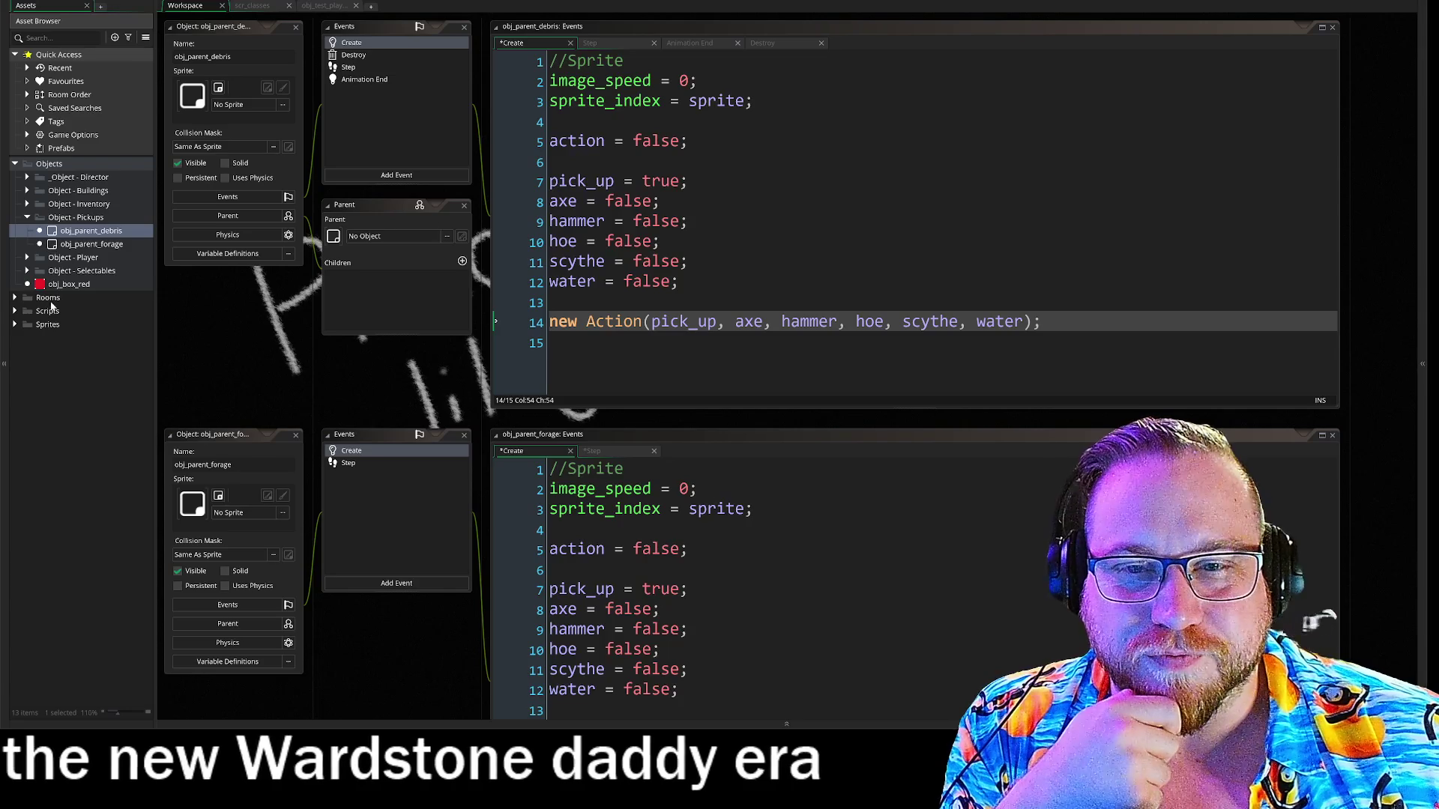
{"action": "left_click_drag", "start_coordinate": [156, 288], "coordinate": [142, 293]}
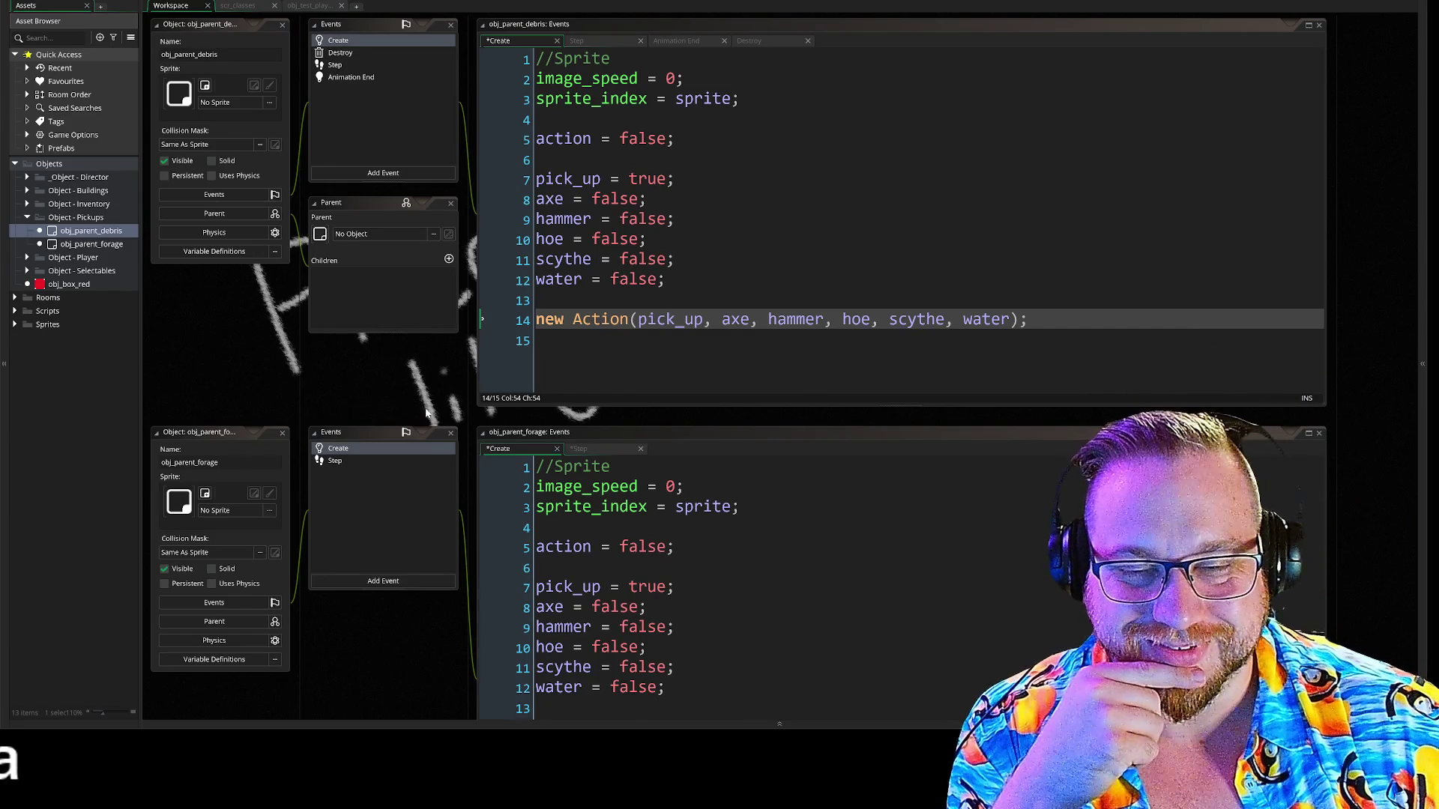
{"action": "scroll", "coordinate": [437, 397], "scroll_direction": "down", "scroll_amount": 3}
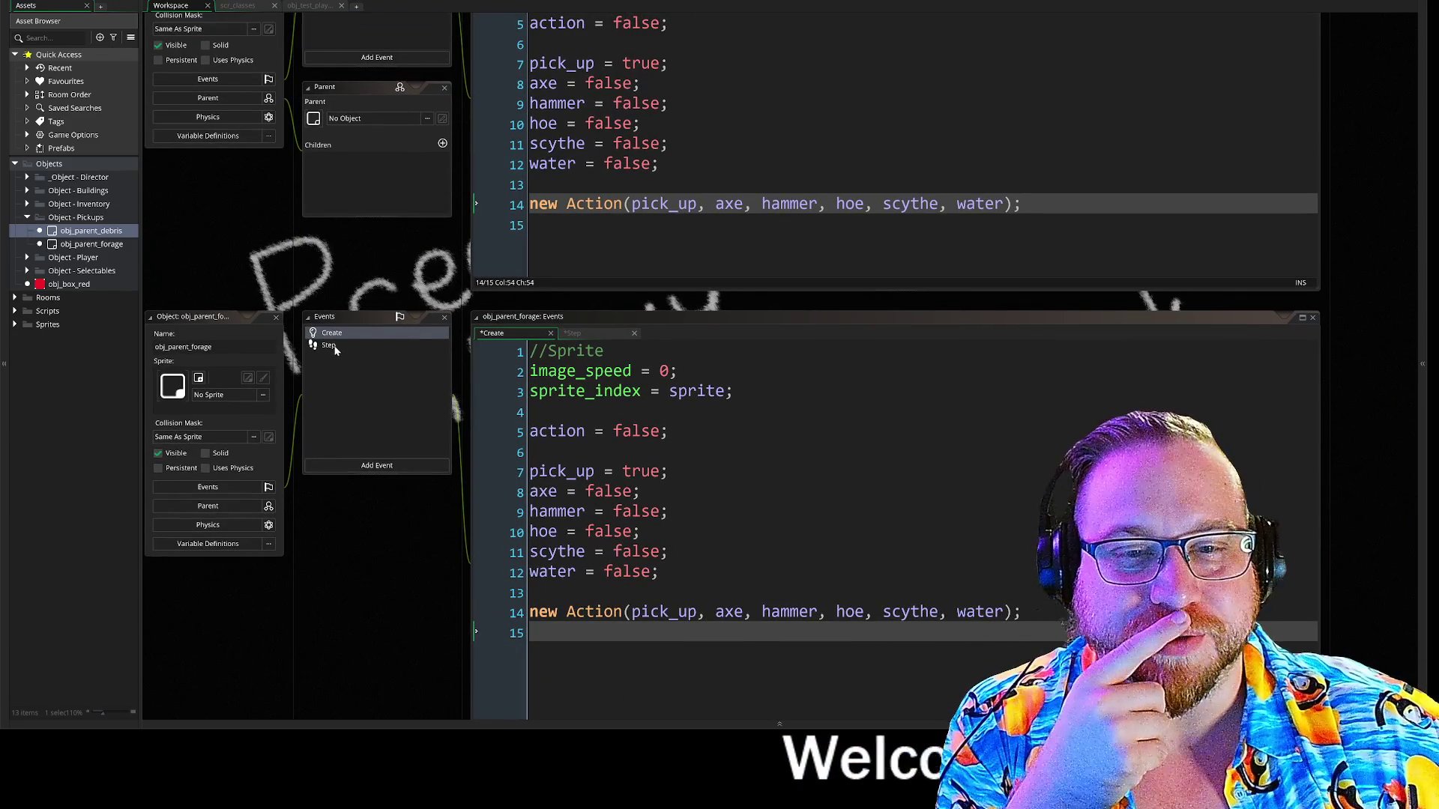
Add an 'if action {' block below the target check in obj_parent_forage's Step event.
{"action": "left_click", "coordinate": [338, 347]}
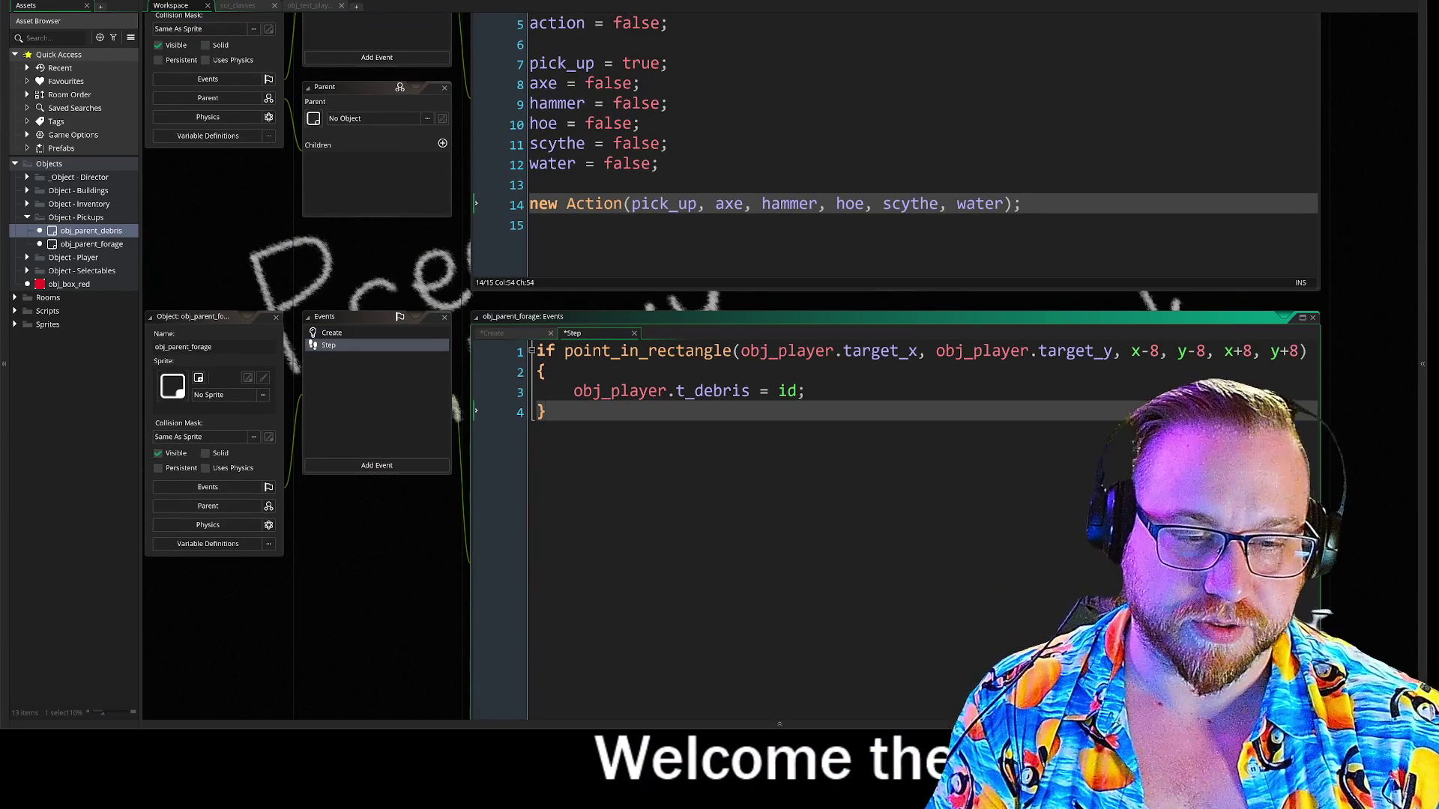
{"action": "key", "text": "Return"}
{"action": "key", "text": "Return"}
{"action": "type", "text": "if action"}
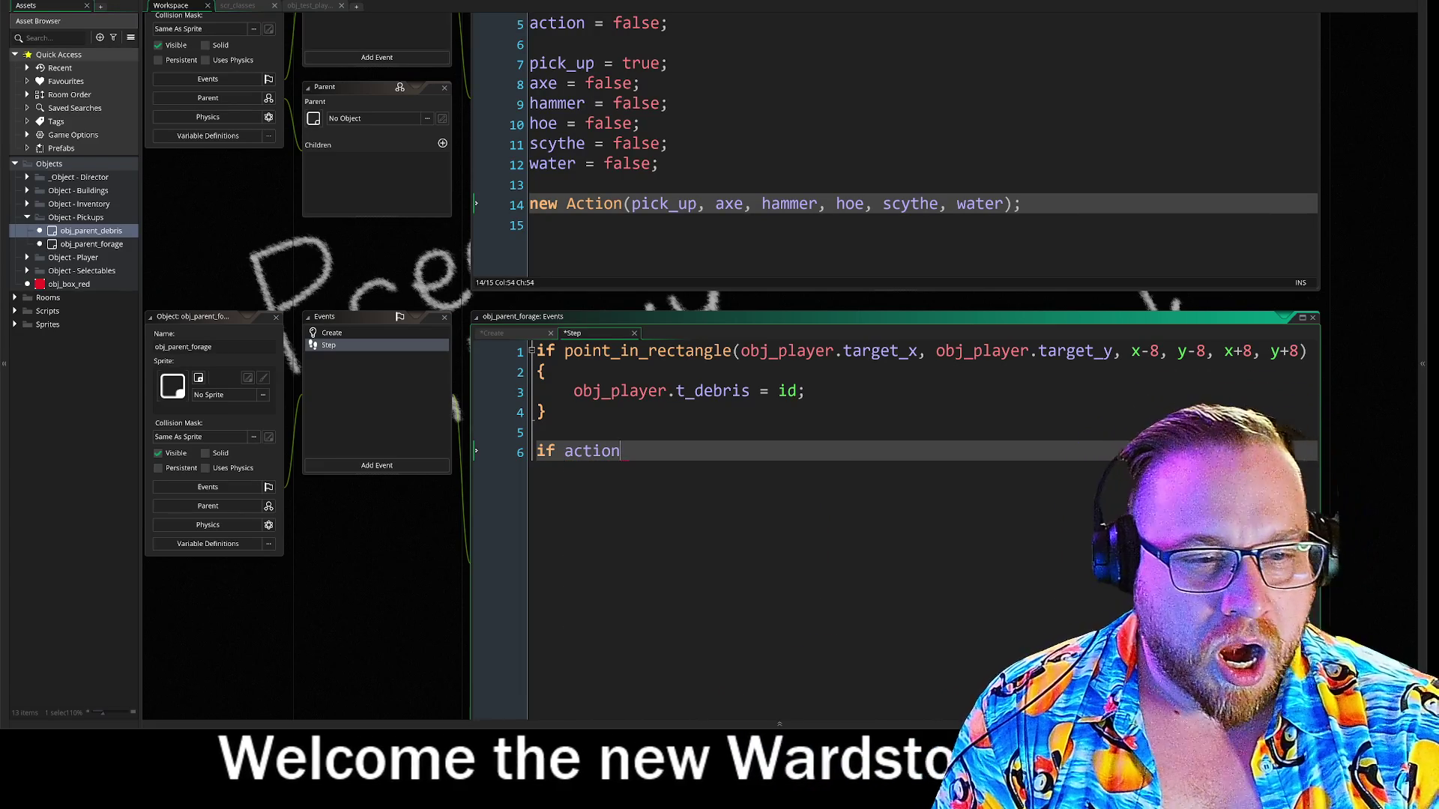
{"action": "key", "text": "Return"}
{"action": "type", "text": "{"}
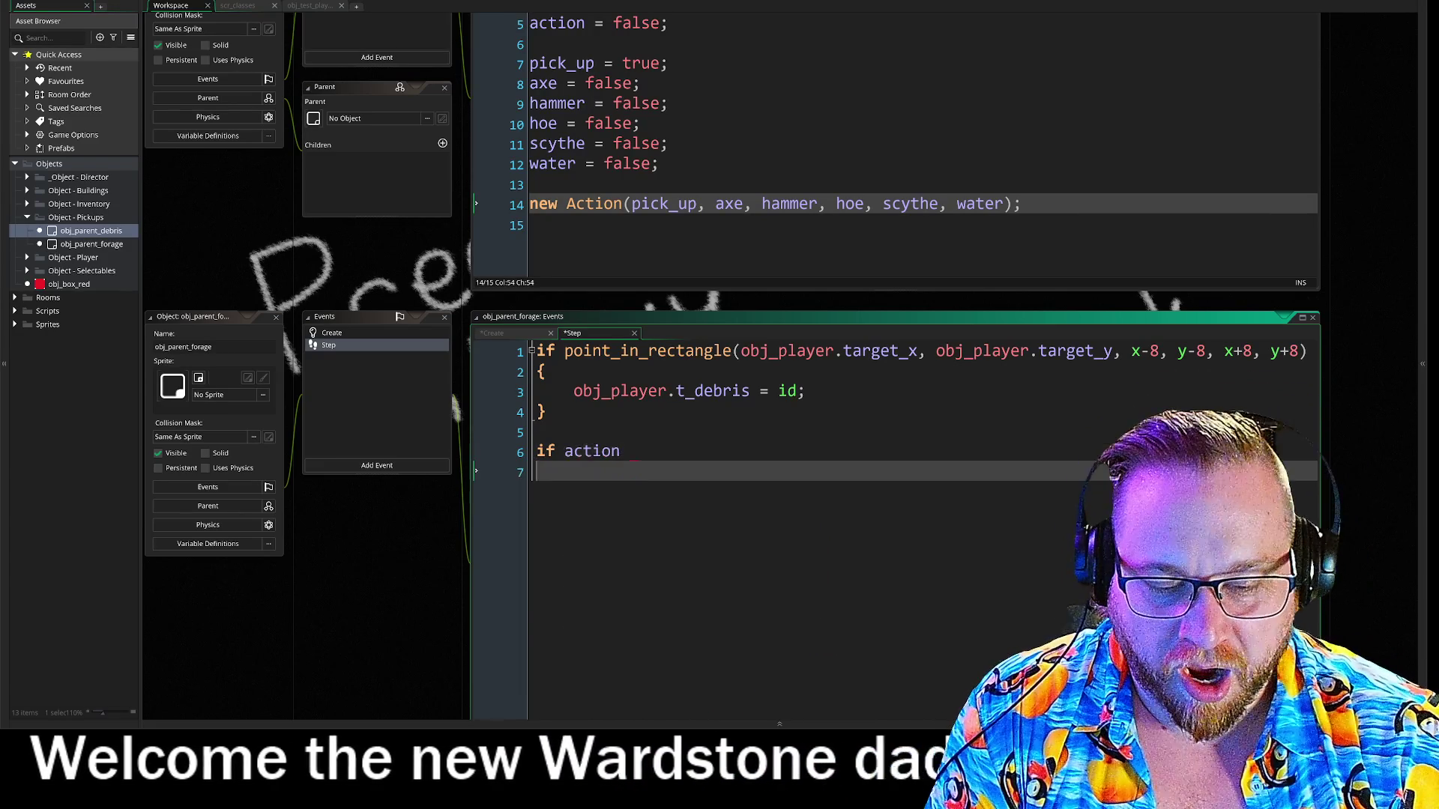
{"action": "key", "text": "Return"}
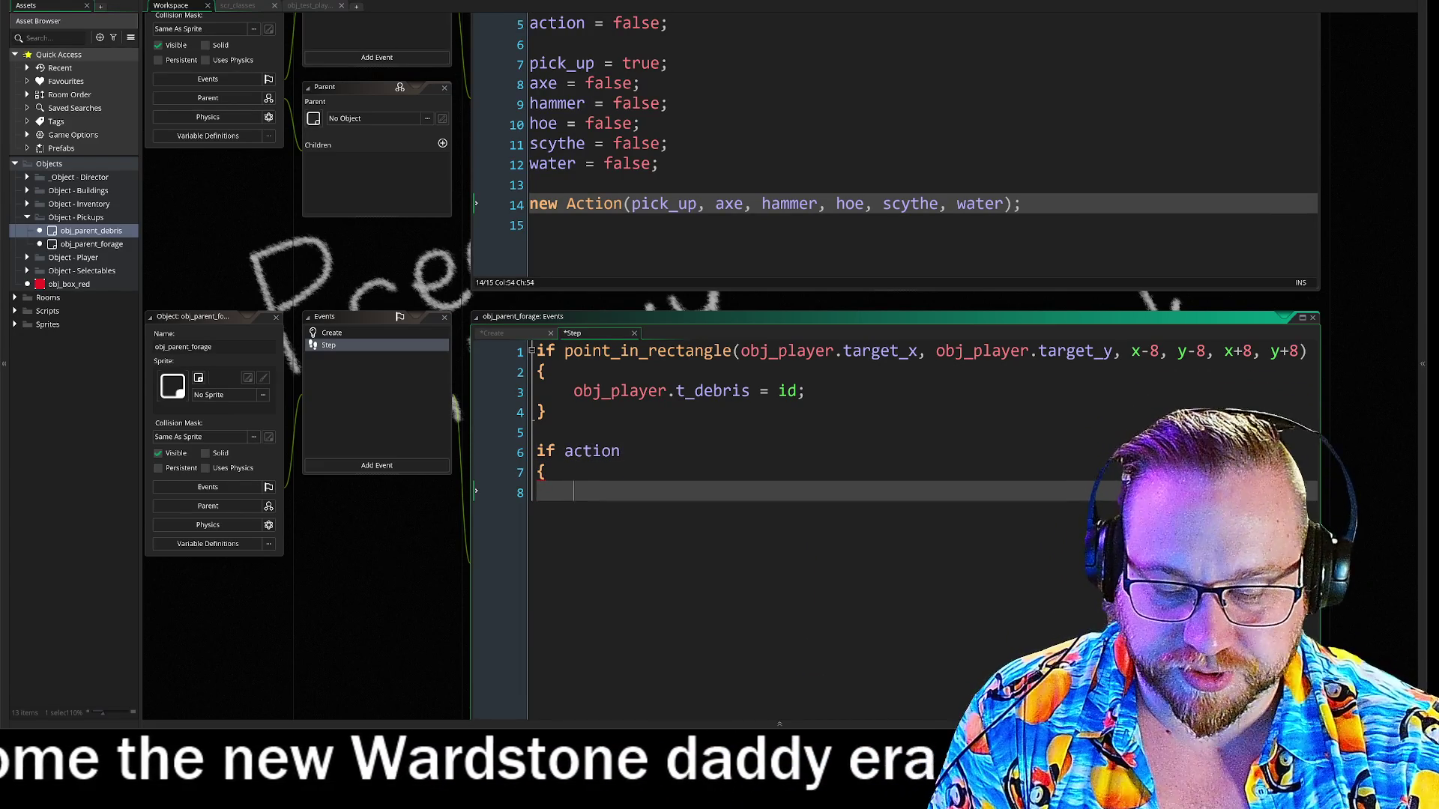
{"action": "key", "text": "Tab"}
Start the block's first line with Reaction, checking scr_classes for the function name.
{"action": "type", "text": "re"}
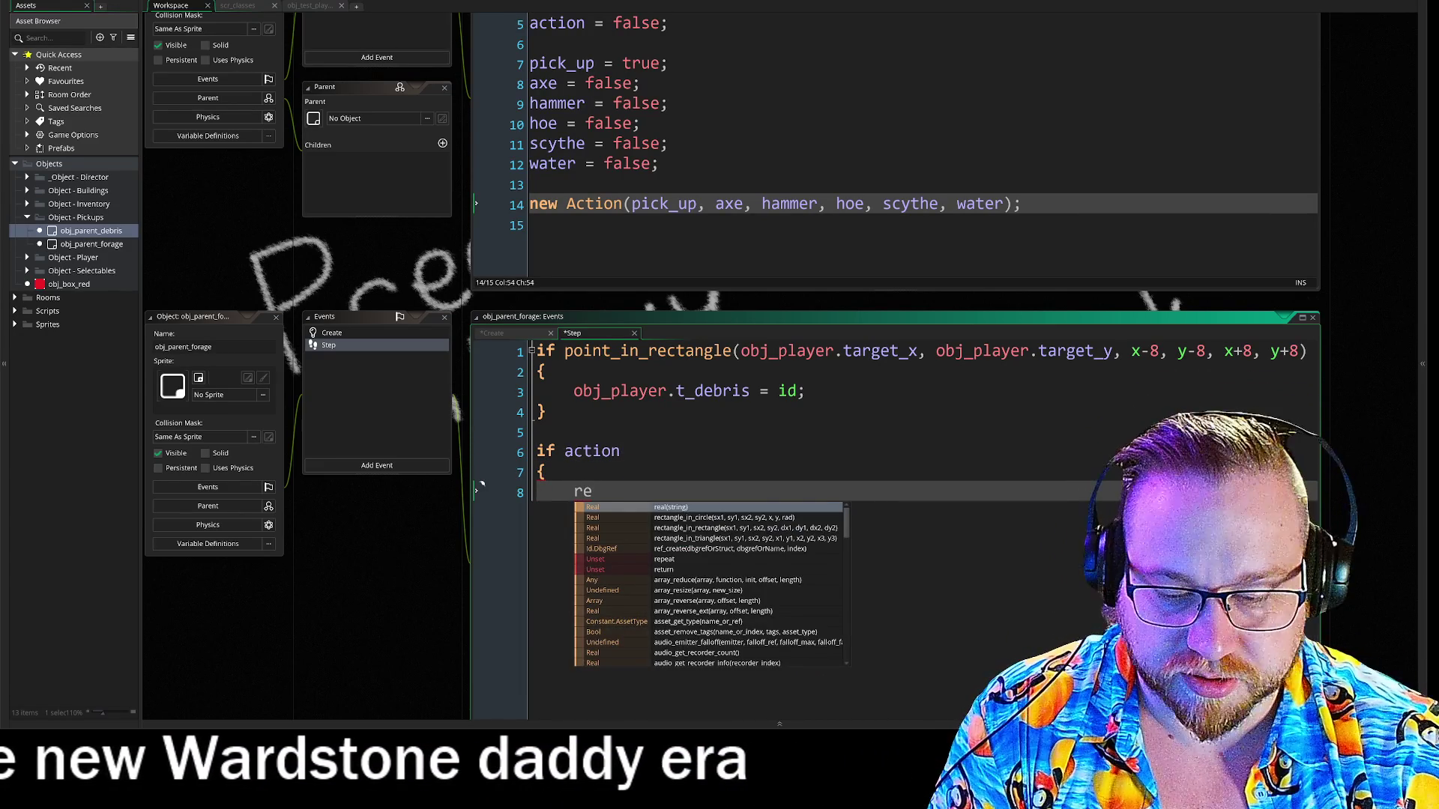
{"action": "type", "text": "act"}
{"action": "key", "text": "BackSpace"}
{"action": "key", "text": "BackSpace"}
{"action": "key", "text": "BackSpace"}
{"action": "key", "text": "BackSpace"}
{"action": "key", "text": "BackSpace"}
{"action": "type", "text": "Reaction"}
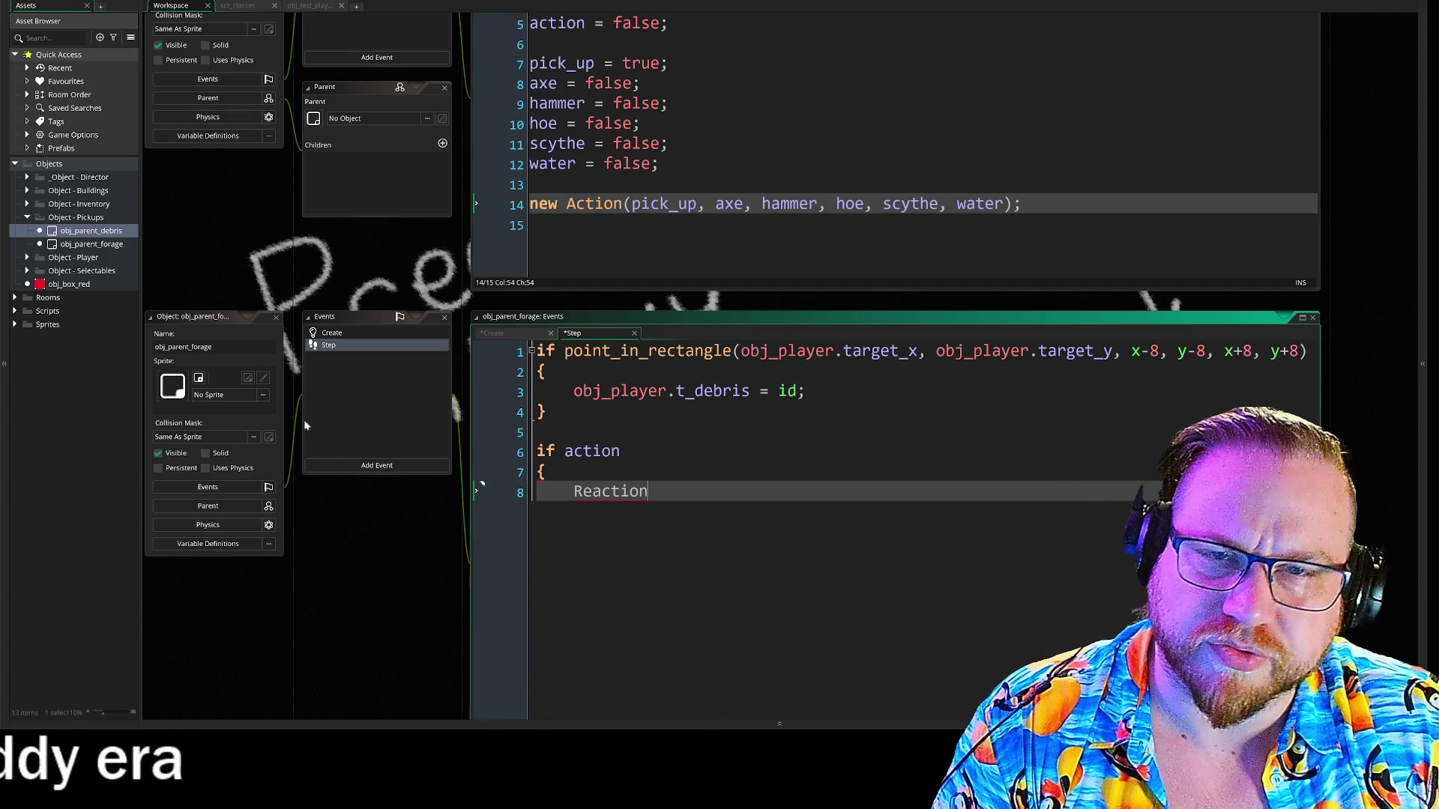
{"action": "left_click", "coordinate": [249, 7]}
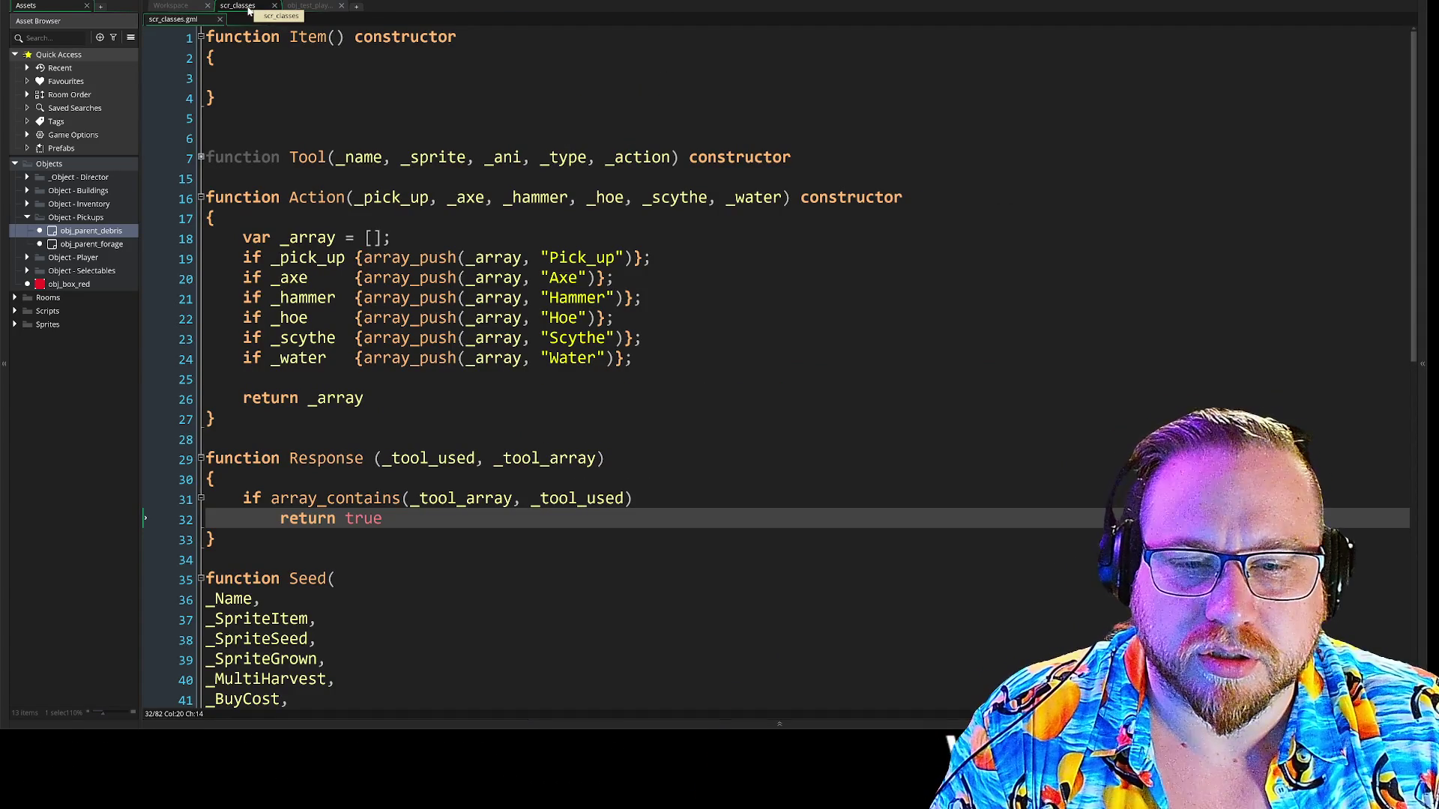
{"action": "left_click", "coordinate": [181, 7]}
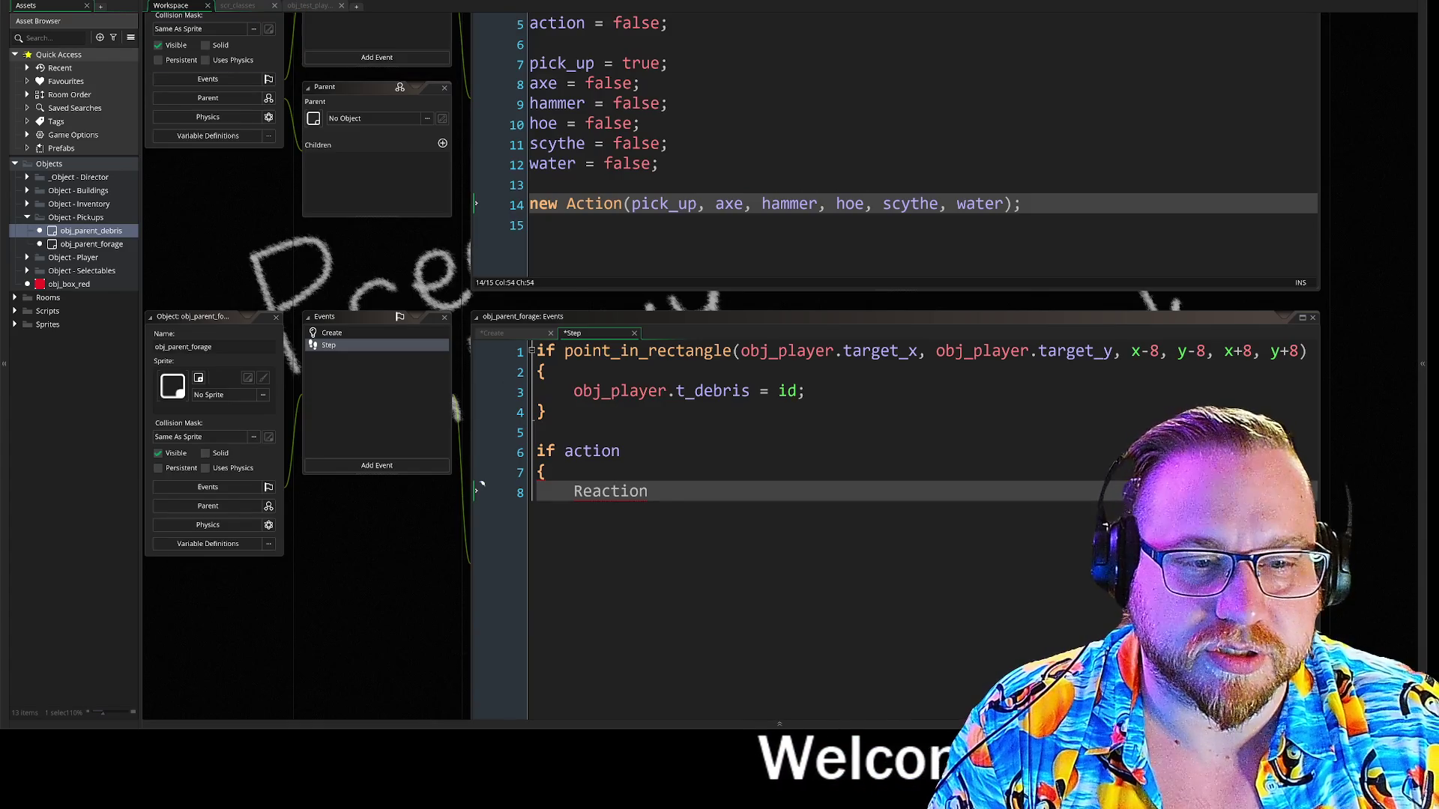
Replace Reaction with Response(obj_player.tool, ) via autocomplete, leaving the second argument empty.
{"action": "left_click_drag", "start_coordinate": [592, 492], "coordinate": [631, 493]}
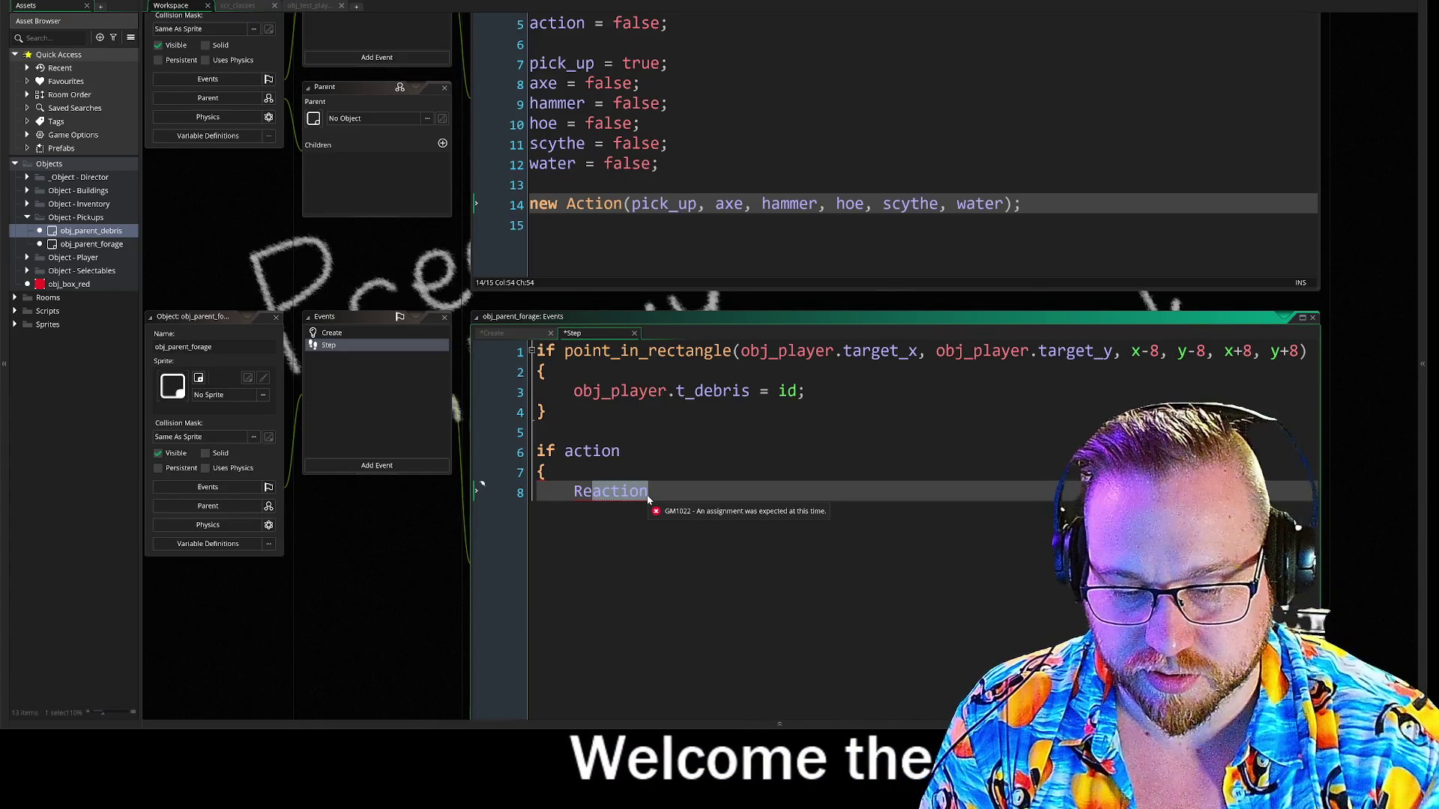
{"action": "type", "text": "sp"}
{"action": "key", "text": "Return"}
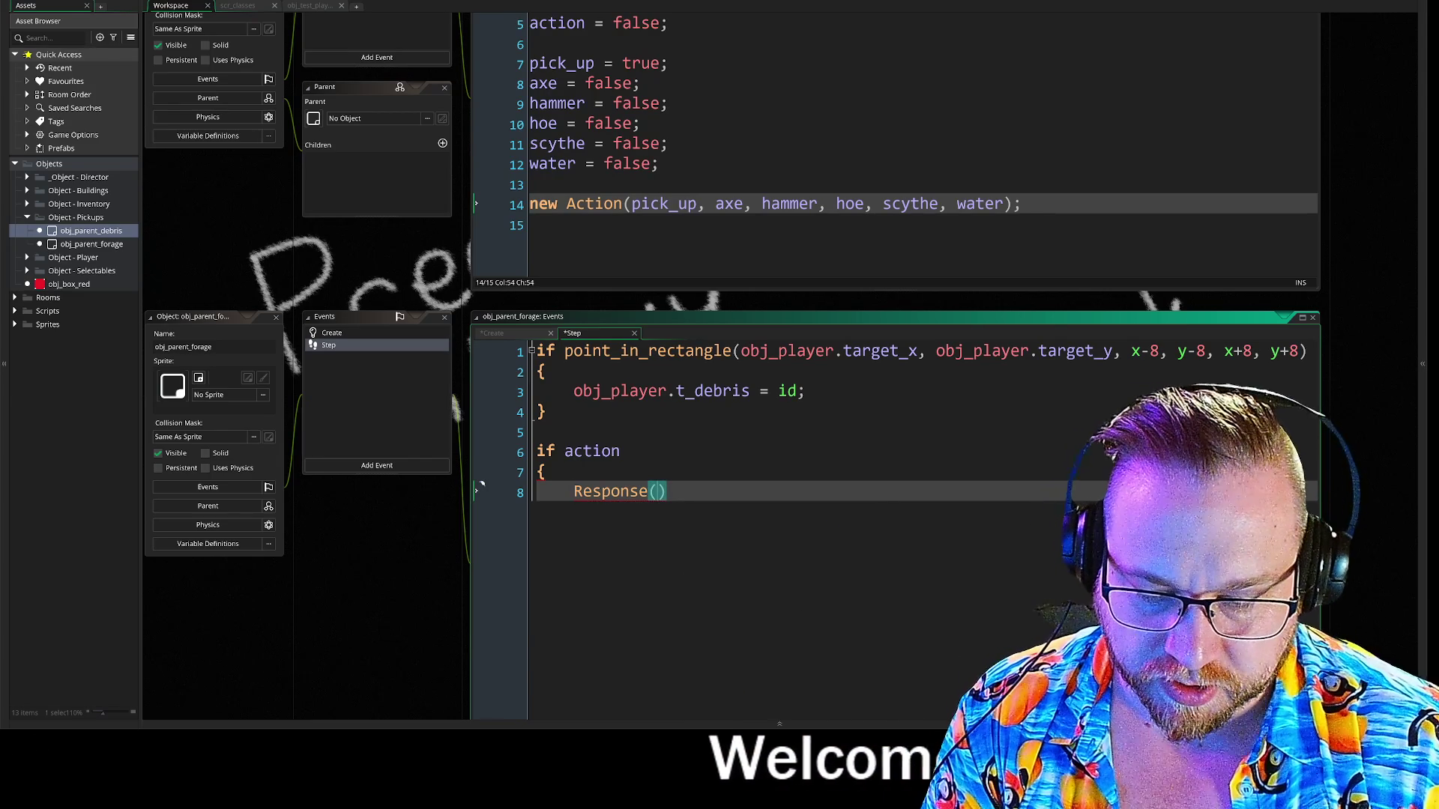
{"action": "type", "text": "obj"}
{"action": "type", "text": "_playe"}
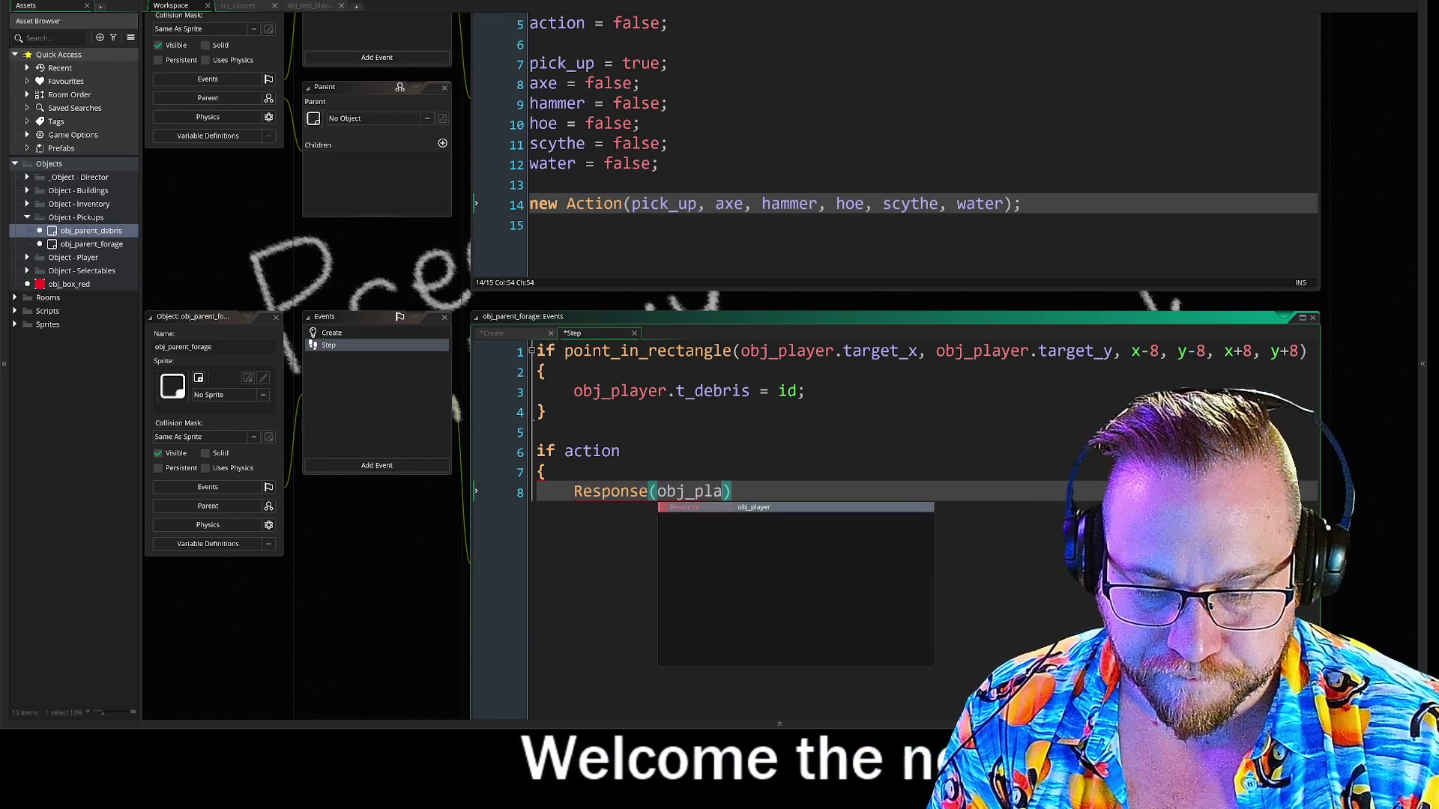
{"action": "type", "text": "r.tool,"}
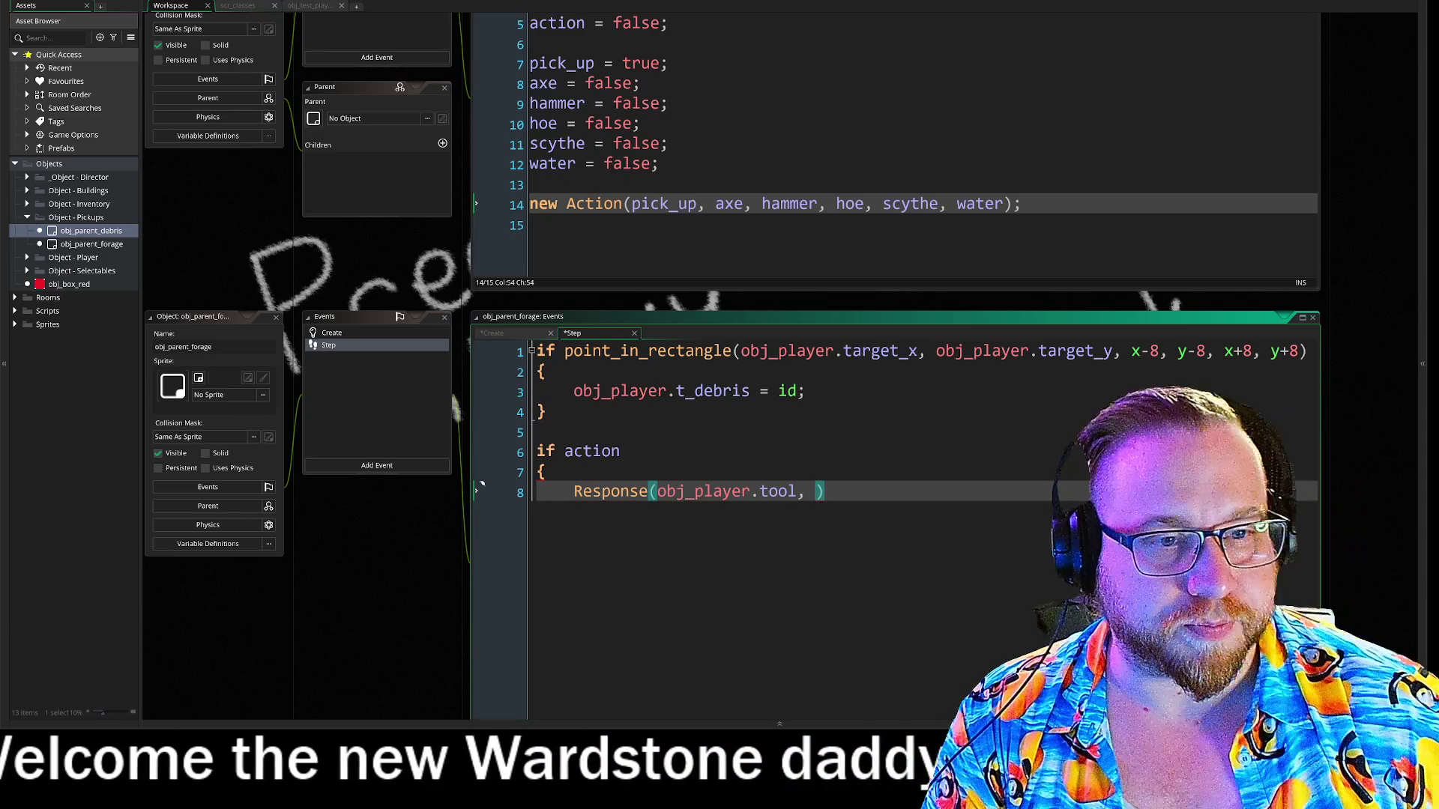
{"action": "left_click", "coordinate": [495, 333]}
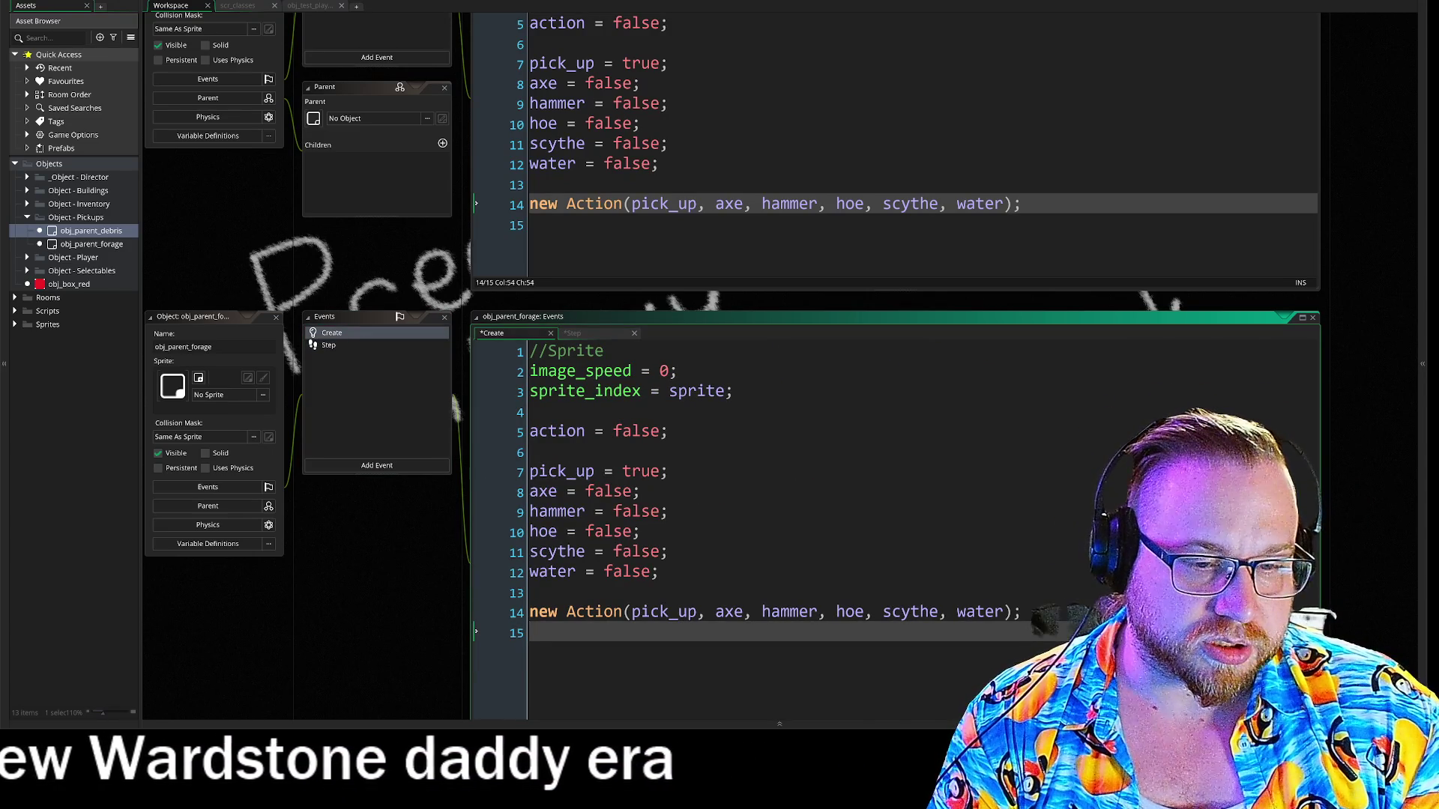
Make Create line 14 assign tool_array = new Action(...) and open Action's definition in scr_classes.
{"action": "key", "text": "Up"}
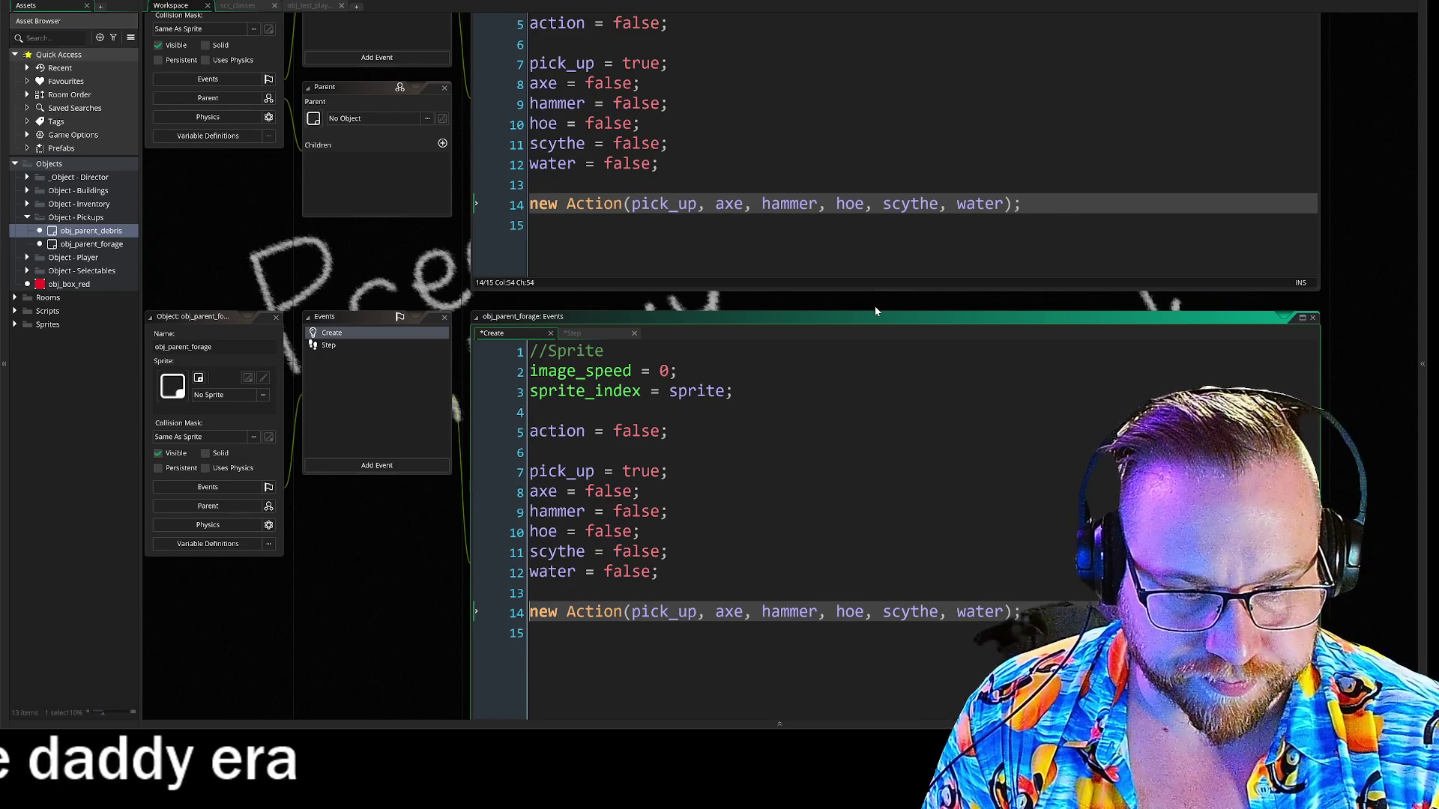
{"action": "type", "text": "tool_arr"}
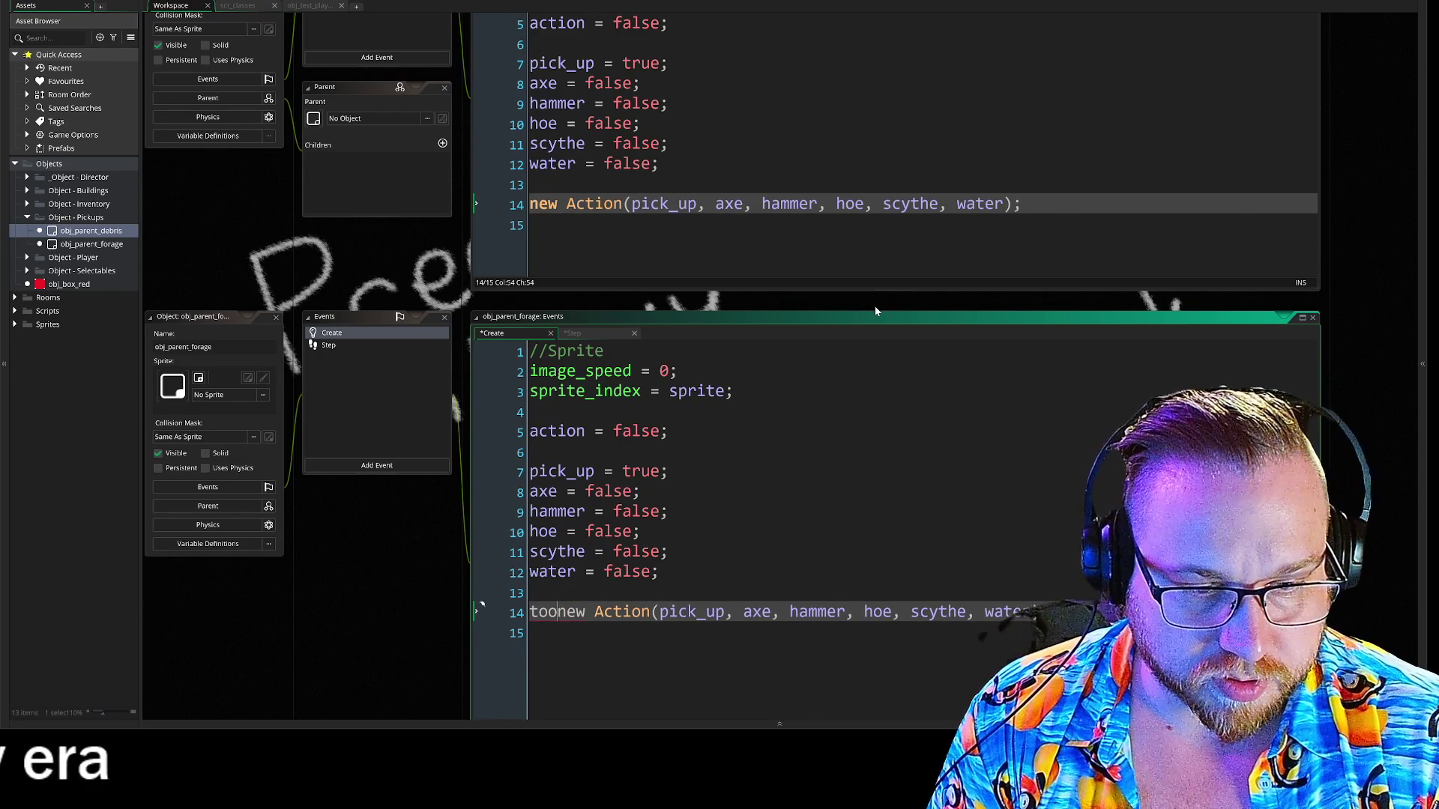
{"action": "type", "text": "ay ="}
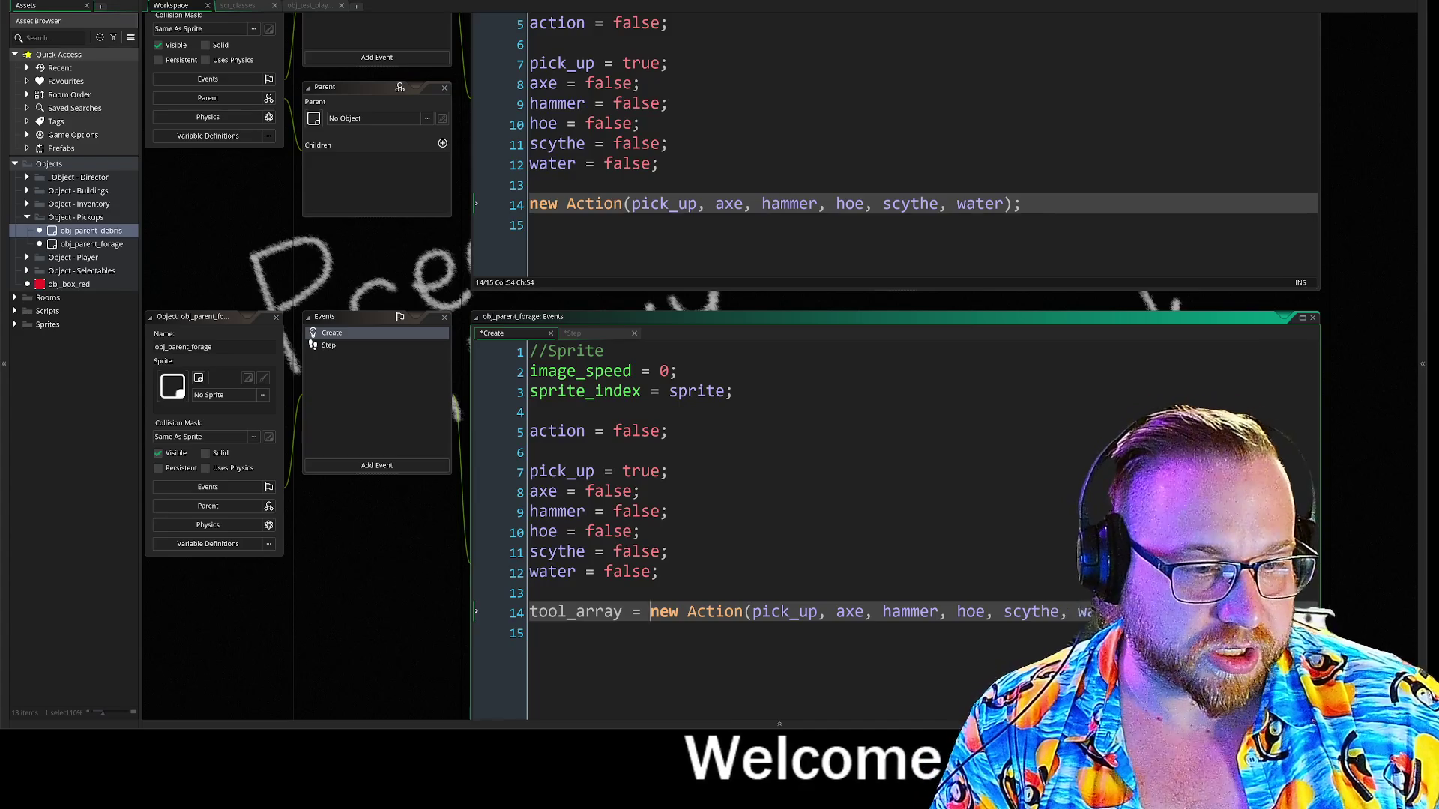
{"action": "key", "text": "Up"}
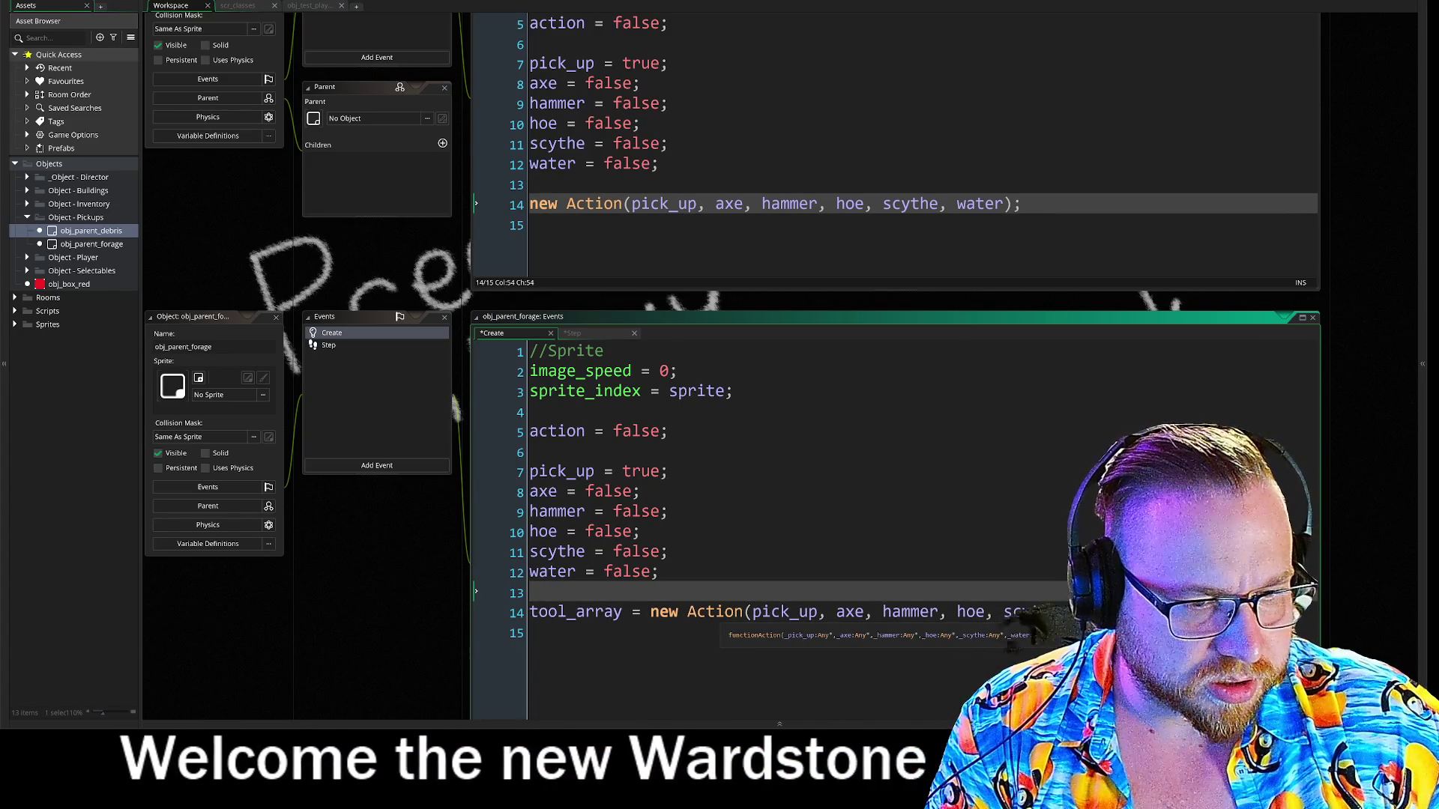
{"action": "middle_click", "coordinate": [717, 610]}
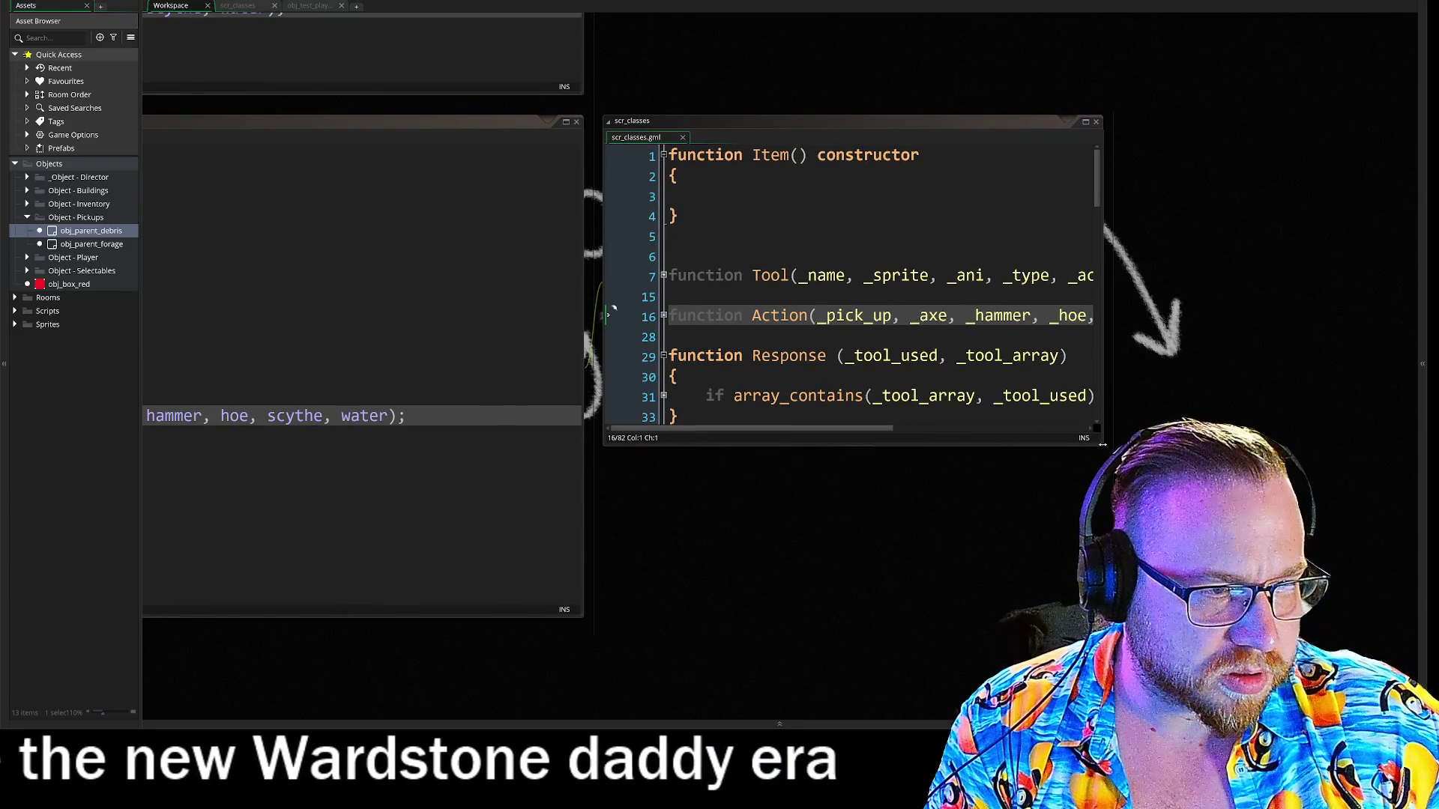
{"action": "left_click_drag", "start_coordinate": [1102, 445], "coordinate": [1405, 577]}
Unfold the Action constructor in scr_classes to read its body, then pan back to the forage Create code.
{"action": "left_click", "coordinate": [662, 315]}
{"action": "left_click", "coordinate": [607, 357]}
{"action": "left_click_drag", "start_coordinate": [733, 516], "coordinate": [826, 517]}
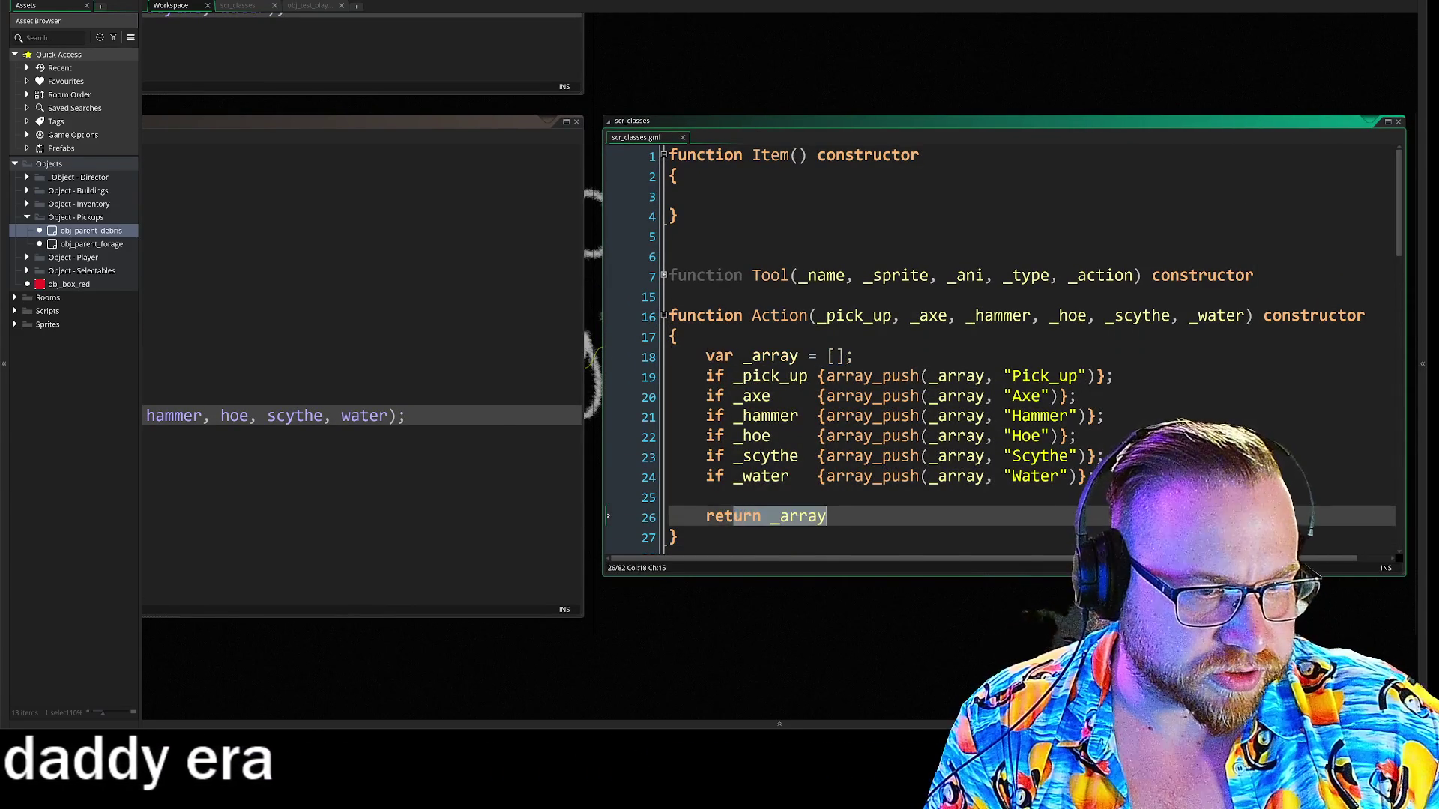
{"action": "mouse_move", "coordinate": [1042, 76]}
{"action": "left_mouse_down"}
{"action": "mouse_move", "coordinate": [1169, 76]}
{"action": "mouse_move", "coordinate": [782, 135]}
{"action": "left_mouse_up"}
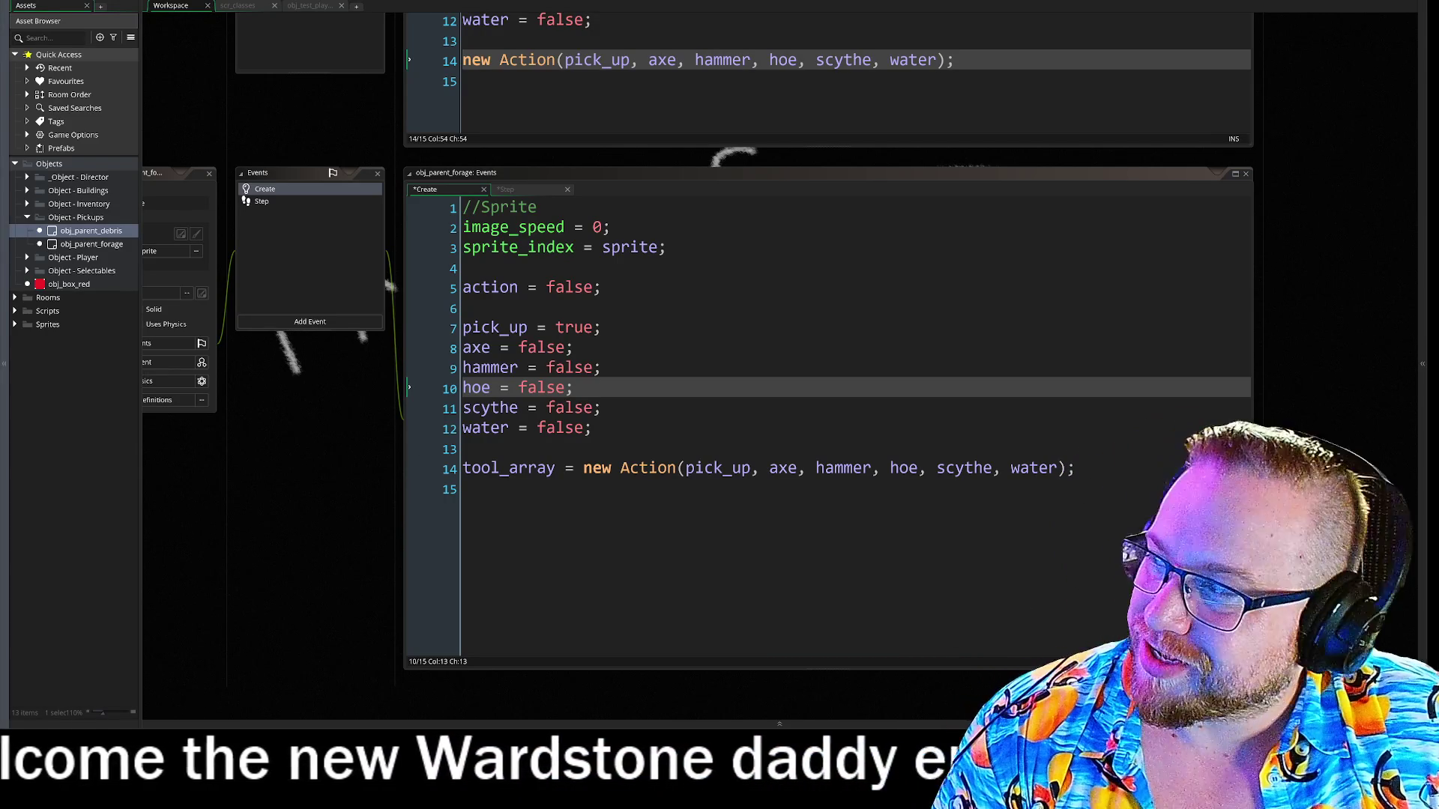
{"action": "mouse_move", "coordinate": [303, 457]}
{"action": "left_mouse_down"}
{"action": "mouse_move", "coordinate": [257, 402]}
{"action": "mouse_move", "coordinate": [218, 313]}
{"action": "left_mouse_up"}
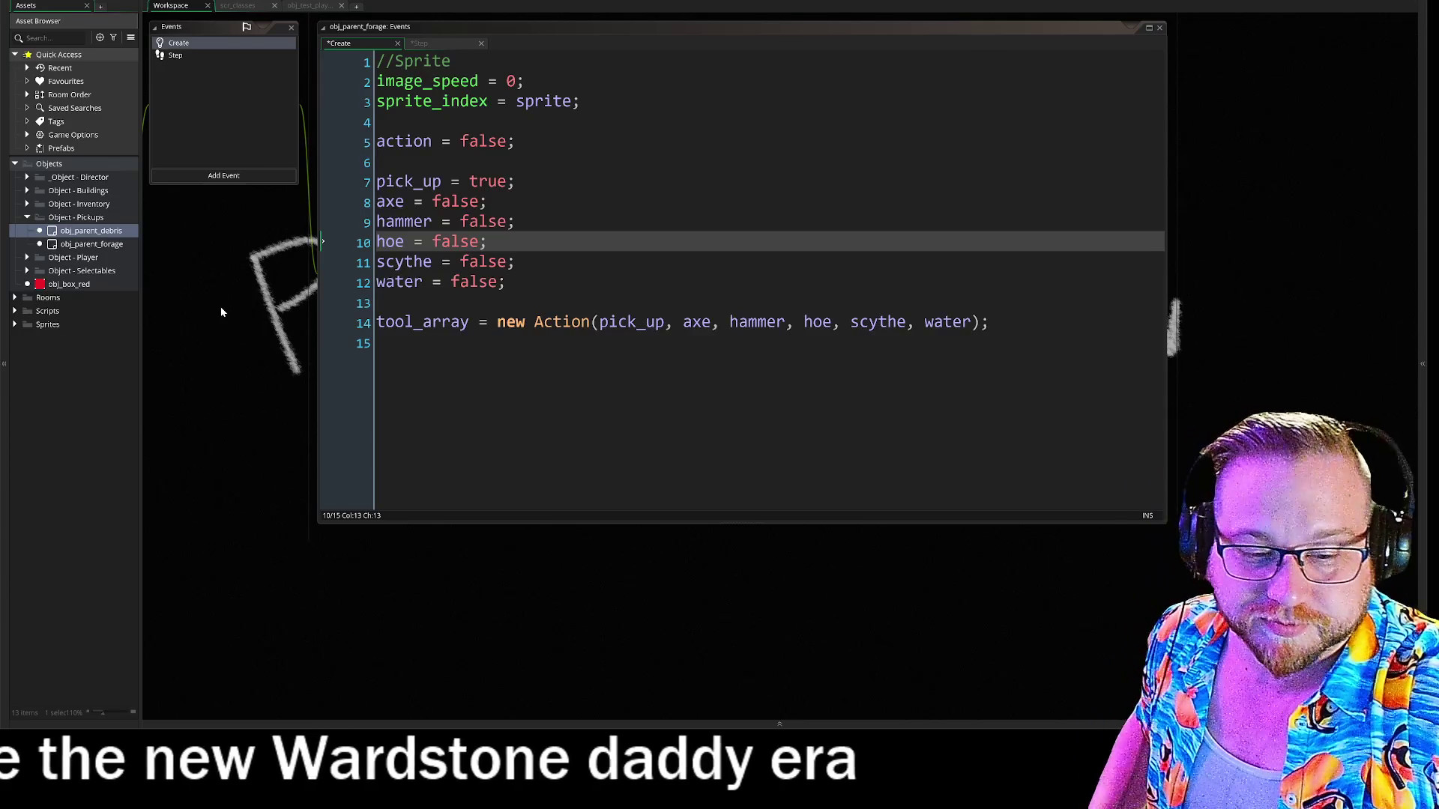
{"action": "key", "text": "F12"}
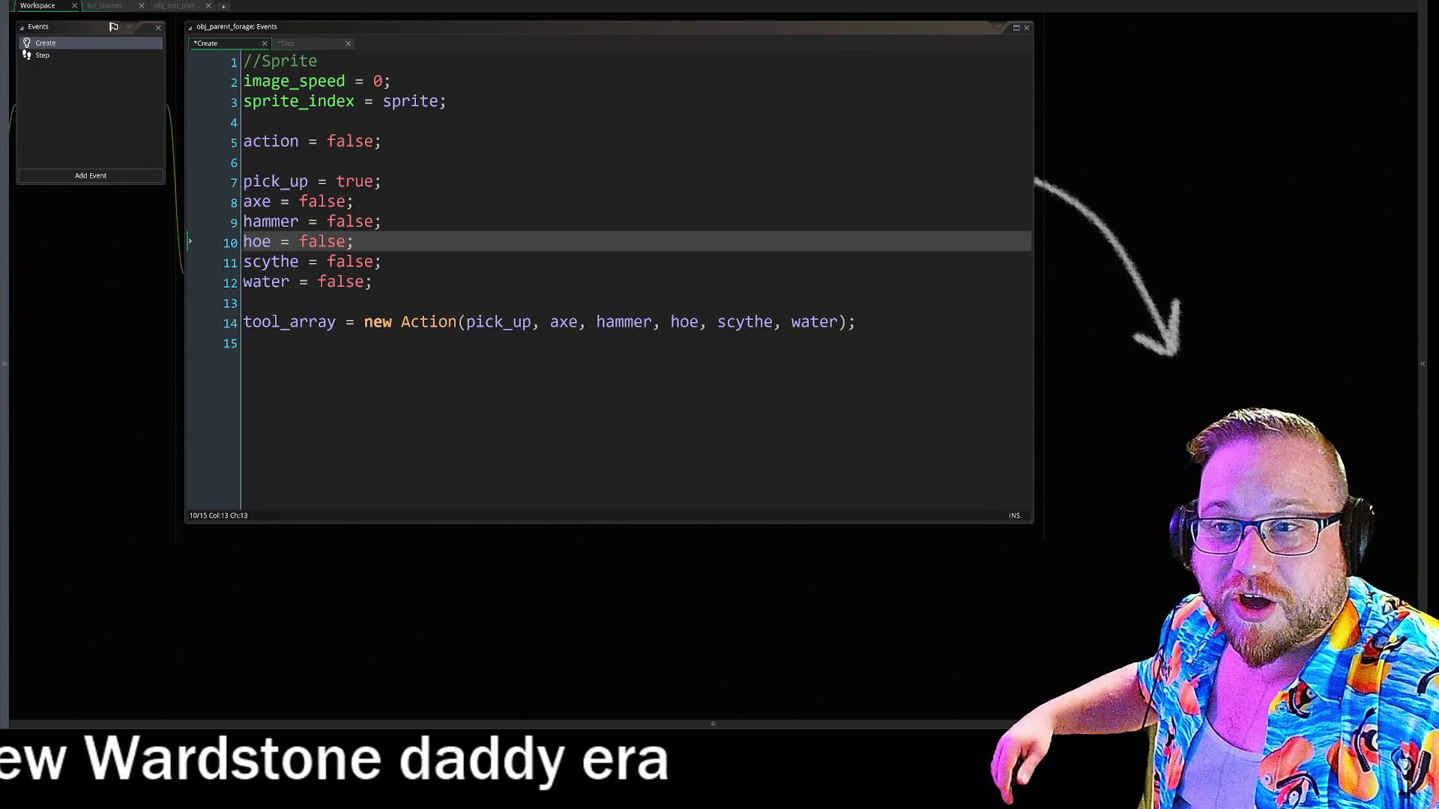
Scroll down to the 'Precious lil guy' drawing, then bring the Asset Browser back with Ctrl+Alt+A.
{"action": "scroll", "coordinate": [425, 348], "scroll_direction": "down", "scroll_amount": 3}
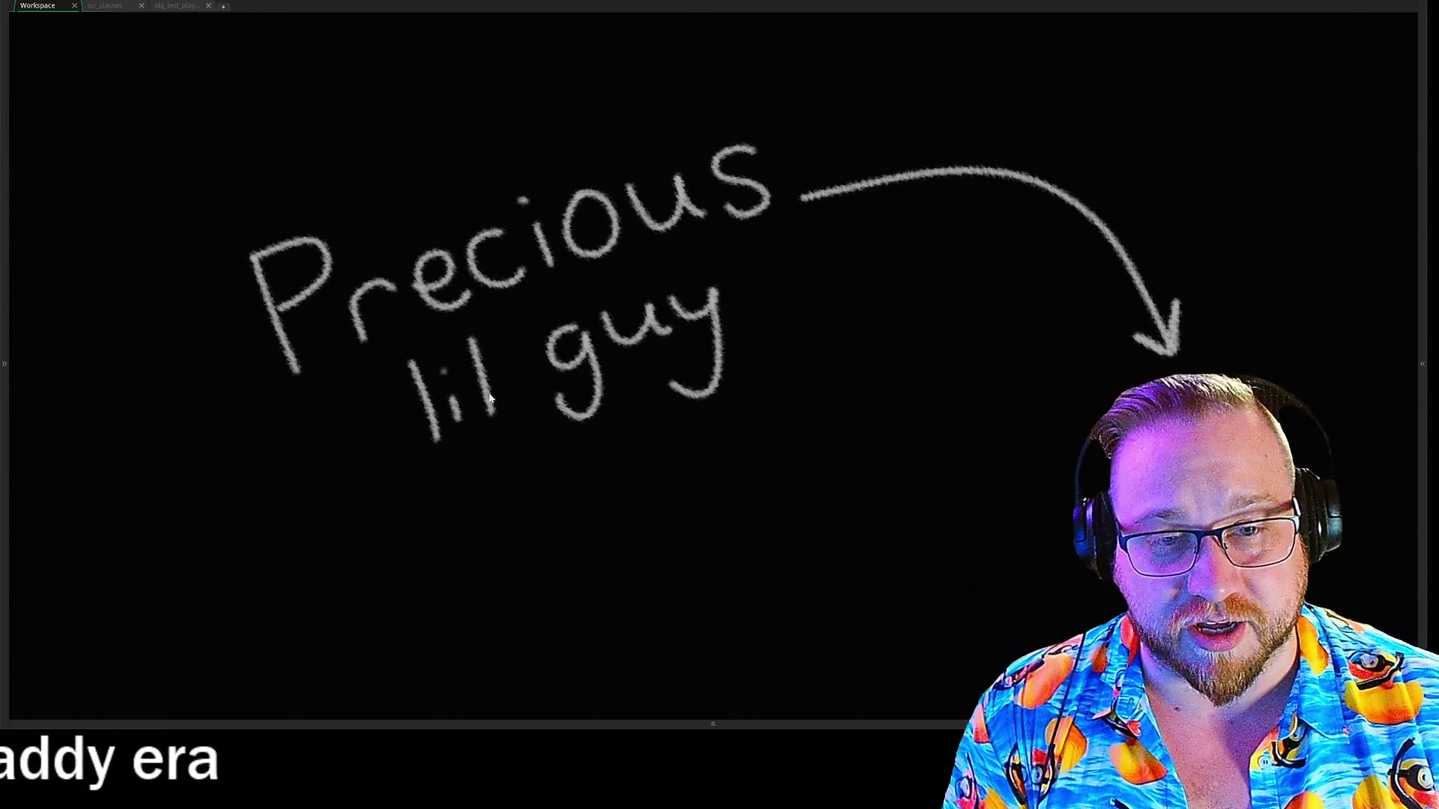
{"action": "key", "text": "ctrl+alt+a"}
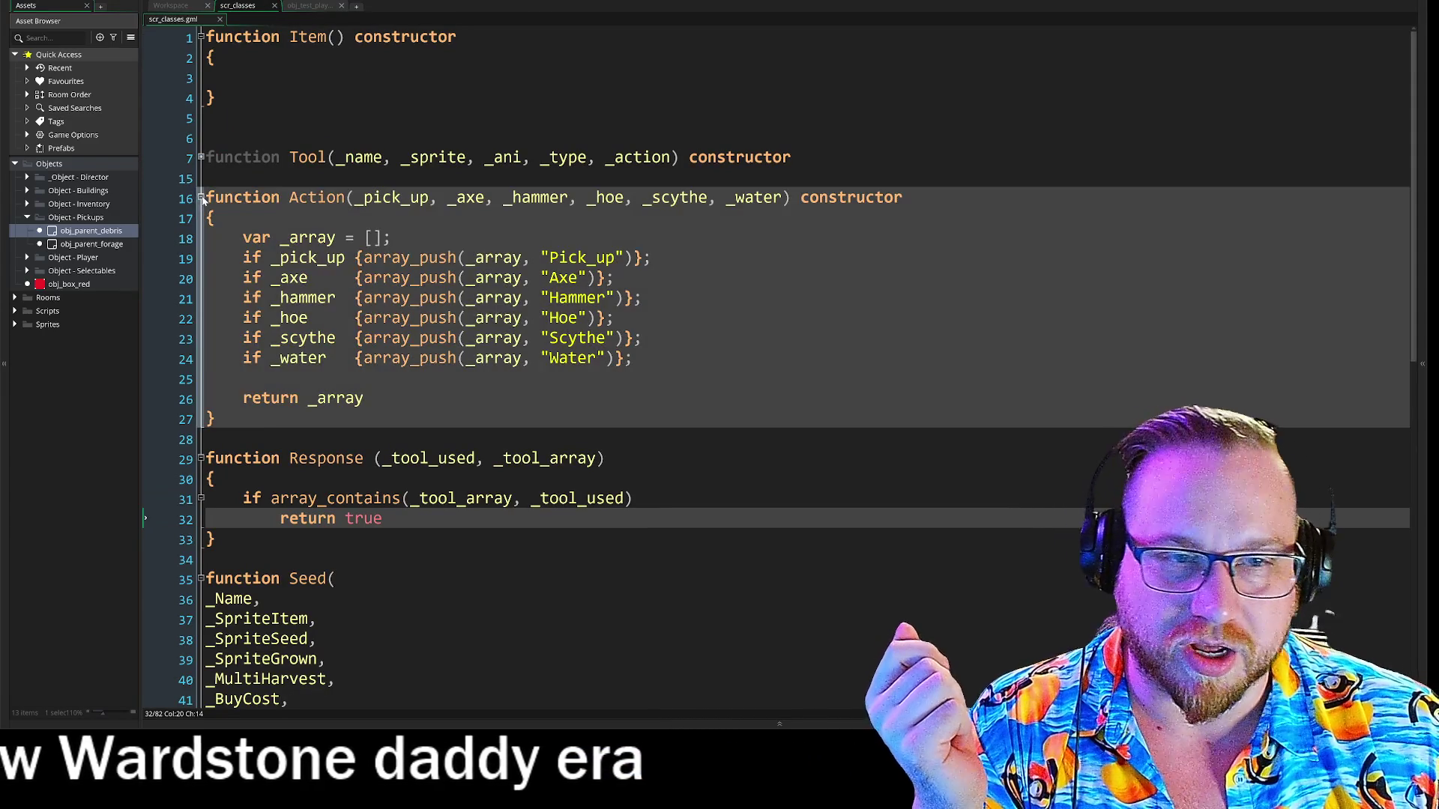
Fold the Action constructor and Response function in scr_classes, then return to the forage Create code.
{"action": "left_click", "coordinate": [201, 198]}
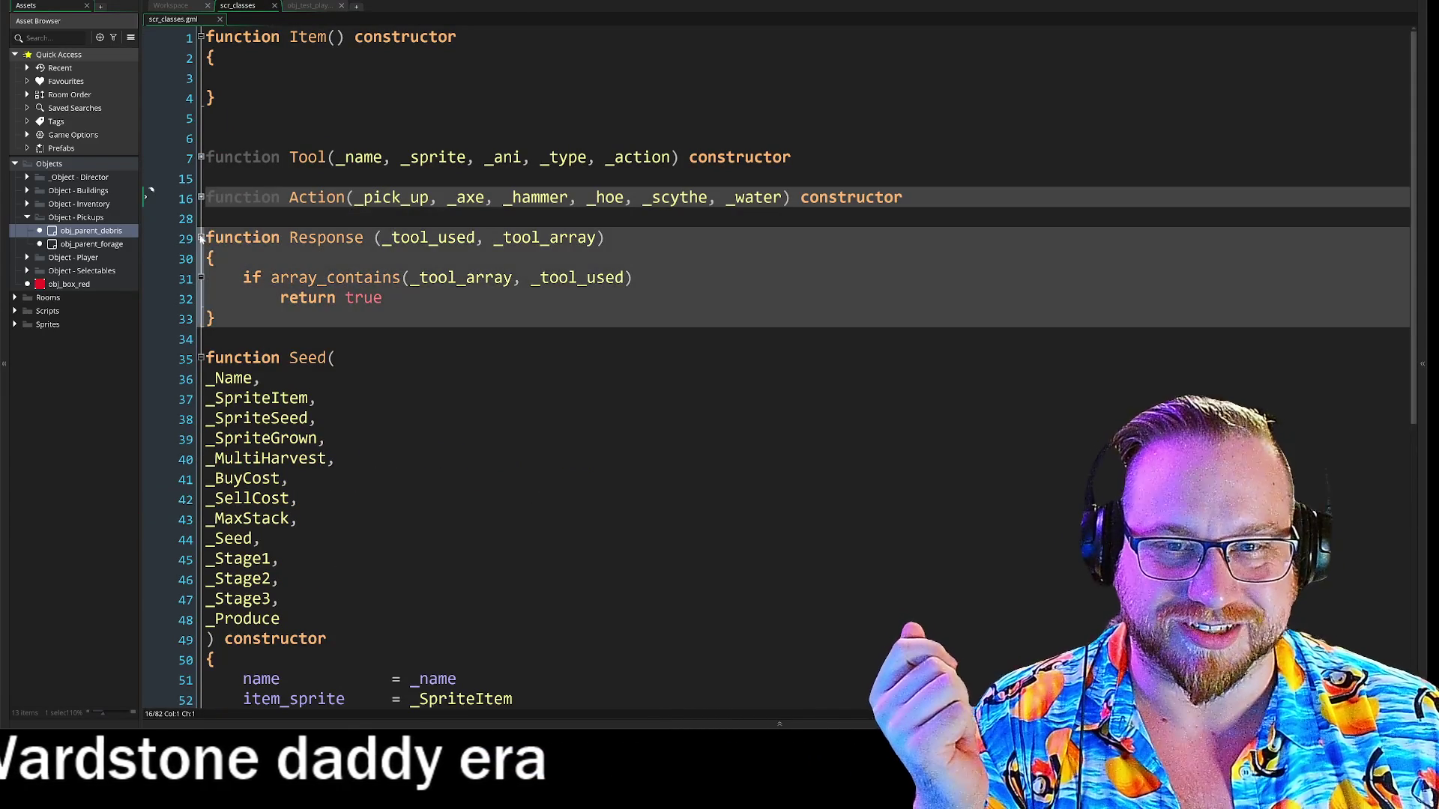
{"action": "left_click", "coordinate": [201, 238]}
{"action": "left_click", "coordinate": [201, 238]}
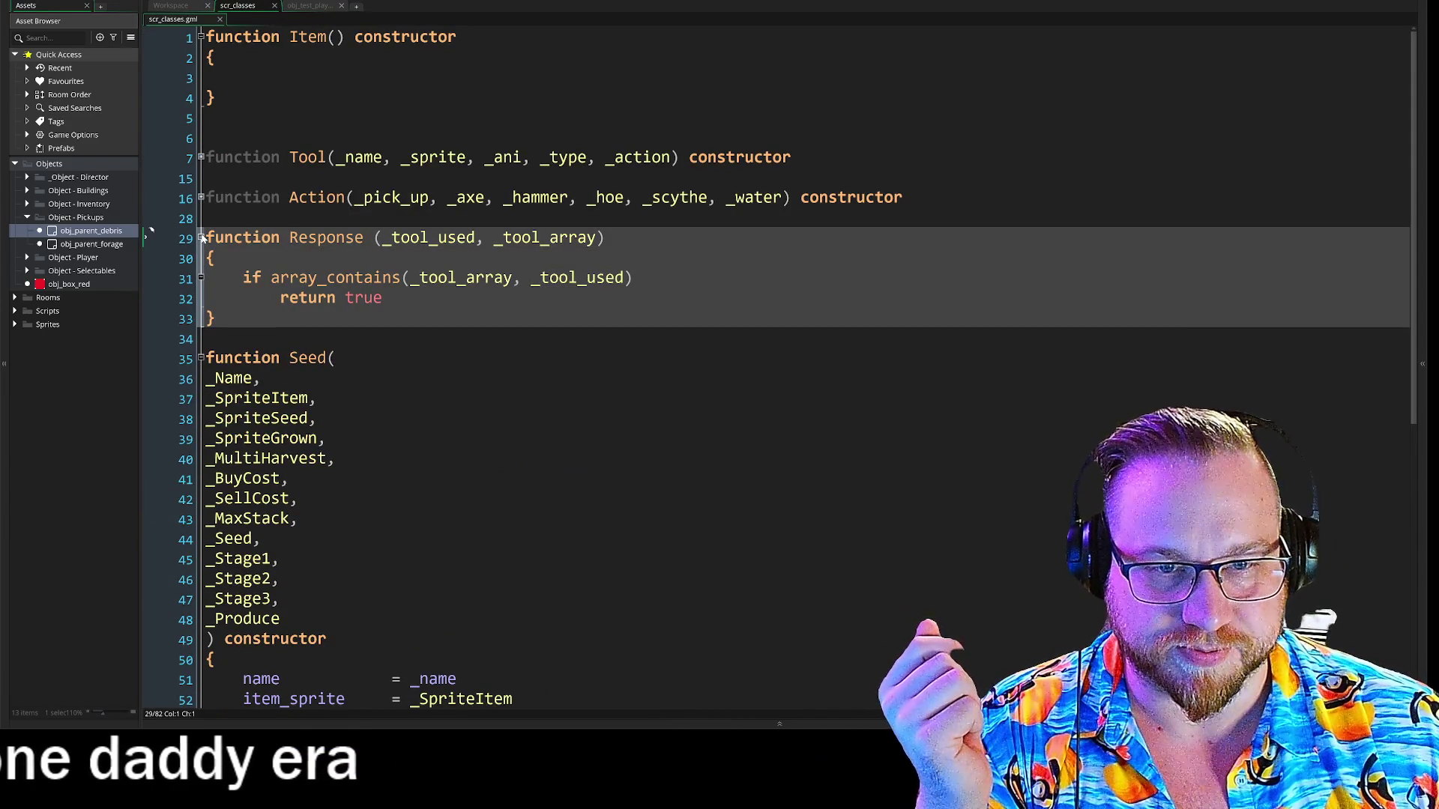
{"action": "left_click", "coordinate": [201, 237]}
{"action": "left_click", "coordinate": [179, 7]}
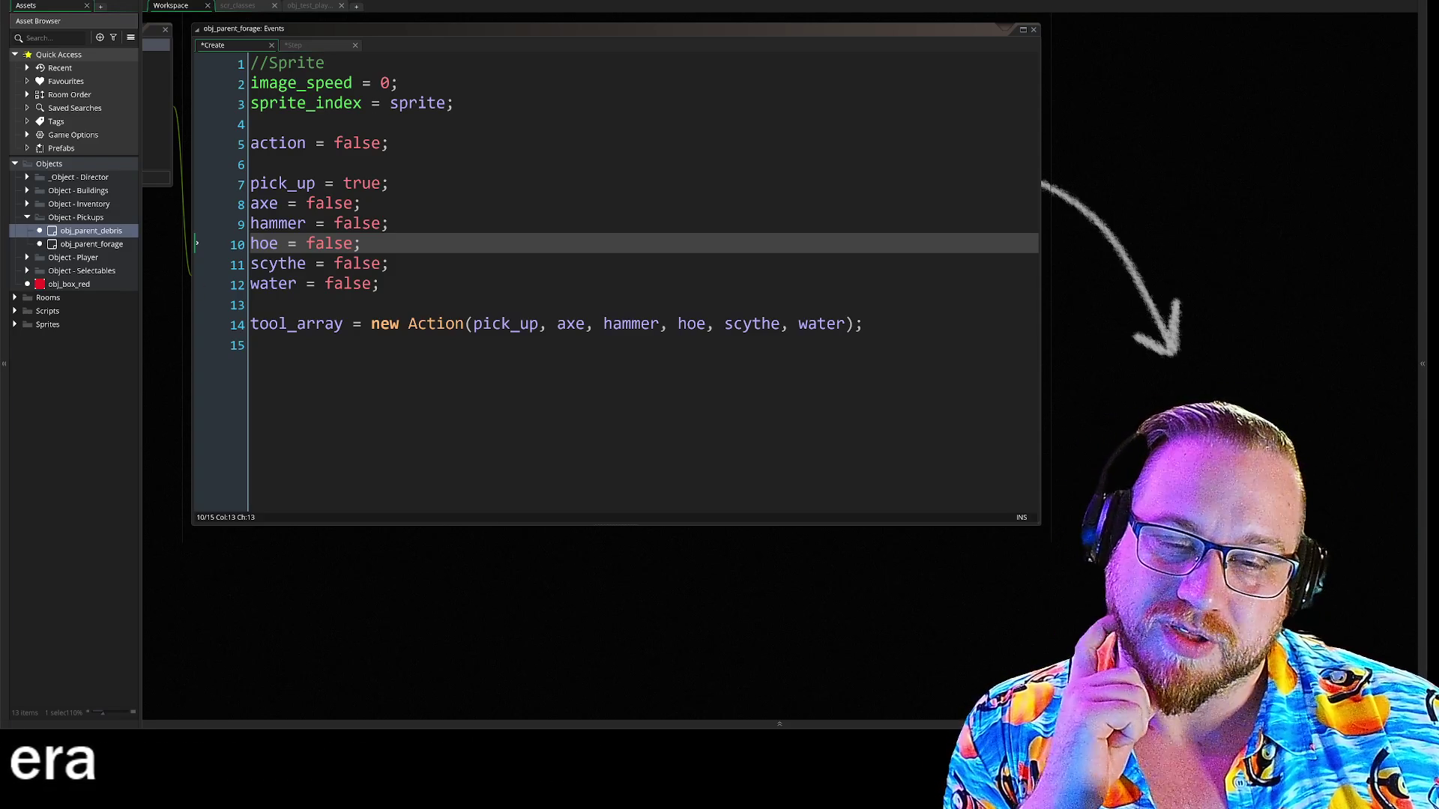
Bring up the Step event code of obj_parent_debris and obj_parent_forage in the workspace.
{"action": "mouse_move", "coordinate": [173, 365]}
{"action": "left_mouse_down"}
{"action": "mouse_move", "coordinate": [375, 426]}
{"action": "mouse_move", "coordinate": [519, 372]}
{"action": "mouse_move", "coordinate": [494, 404]}
{"action": "mouse_move", "coordinate": [499, 667]}
{"action": "mouse_move", "coordinate": [473, 622]}
{"action": "mouse_move", "coordinate": [462, 667]}
{"action": "mouse_move", "coordinate": [394, 371]}
{"action": "mouse_move", "coordinate": [409, 288]}
{"action": "mouse_move", "coordinate": [424, 301]}
{"action": "left_mouse_up"}
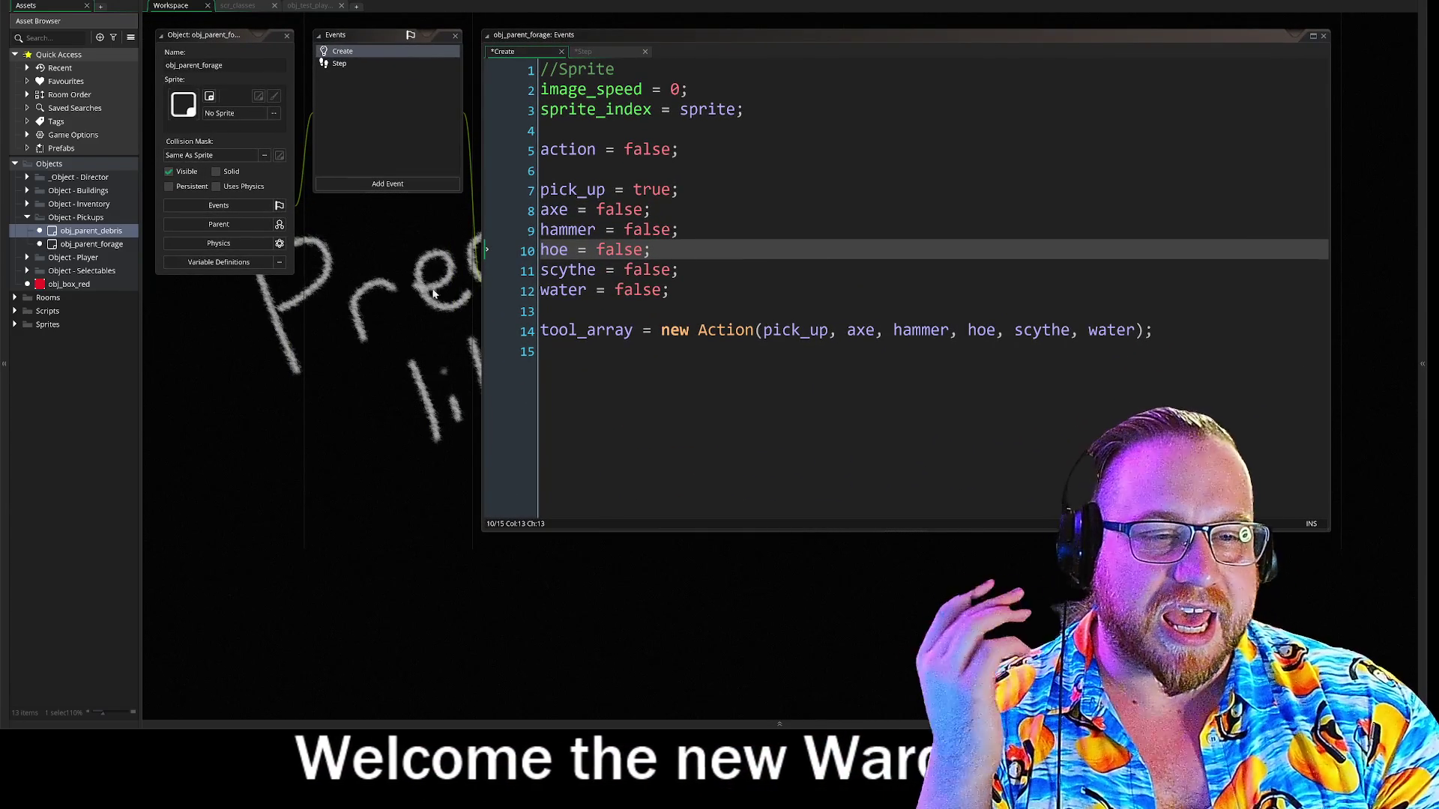
{"action": "scroll", "coordinate": [450, 262], "scroll_direction": "up", "scroll_amount": 3}
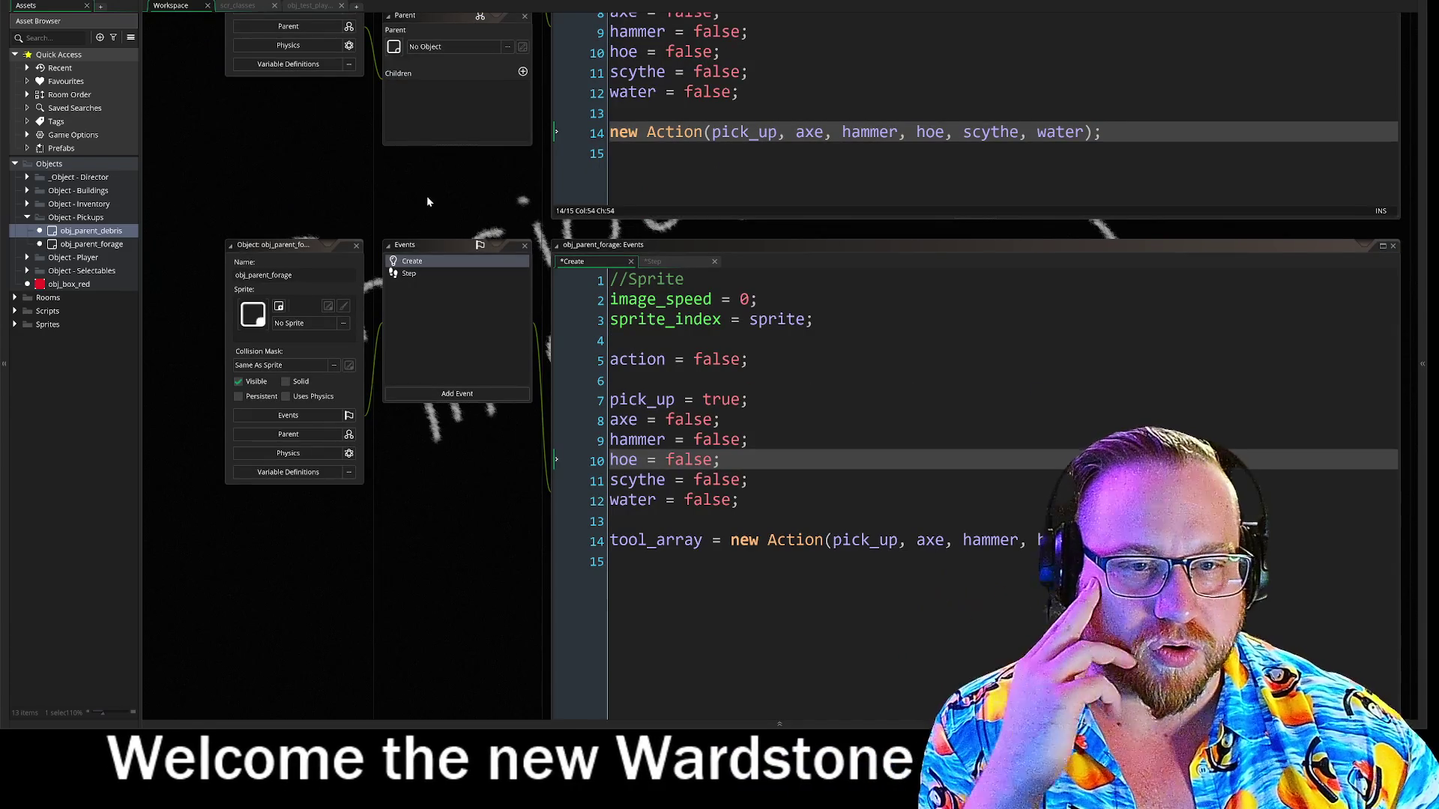
{"action": "scroll", "coordinate": [420, 270], "scroll_direction": "up", "scroll_amount": 3}
{"action": "scroll", "coordinate": [383, 273], "scroll_direction": "down", "scroll_amount": 2}
{"action": "scroll", "coordinate": [382, 272], "scroll_direction": "up", "scroll_amount": 2}
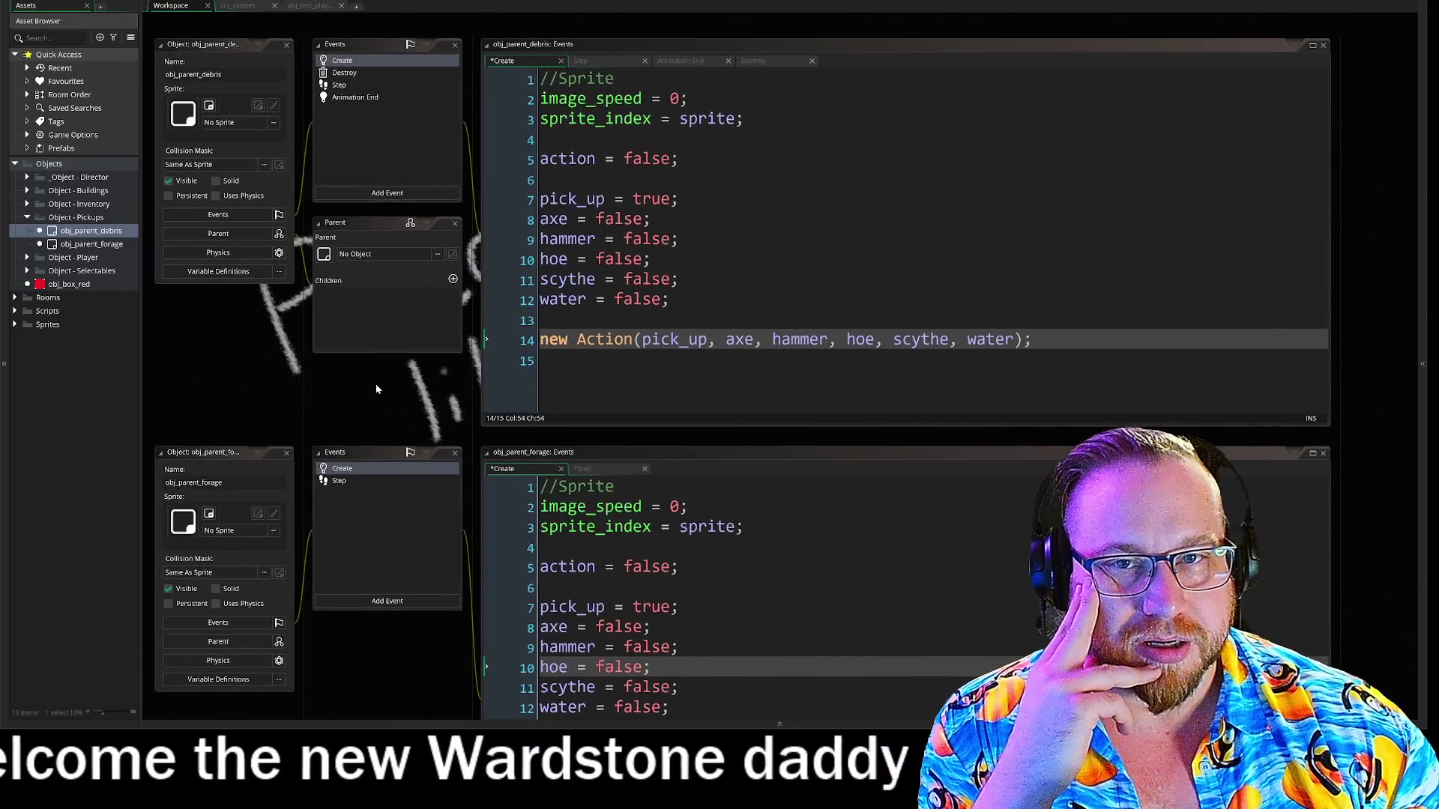
{"action": "left_click", "coordinate": [358, 476]}
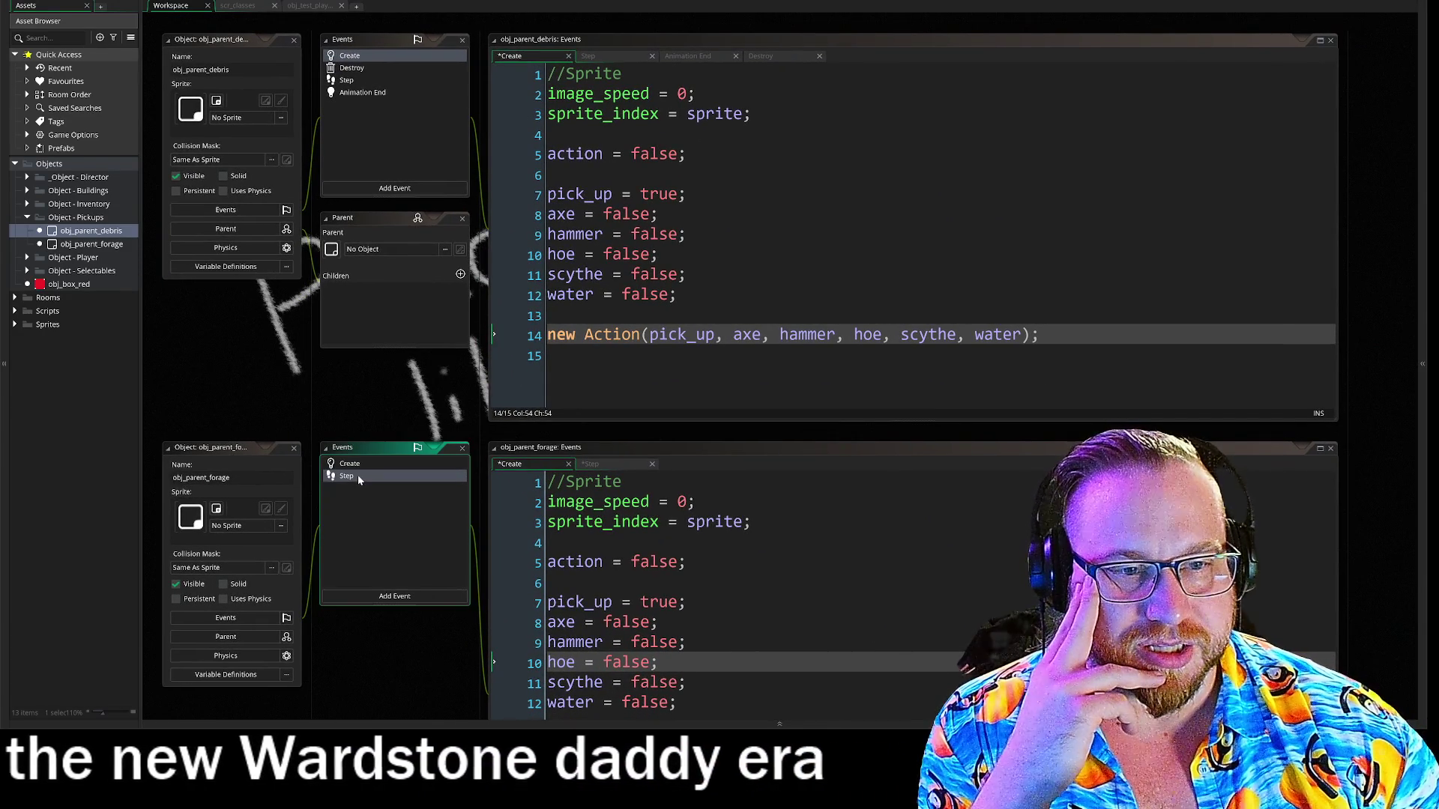
{"action": "left_click", "coordinate": [355, 80]}
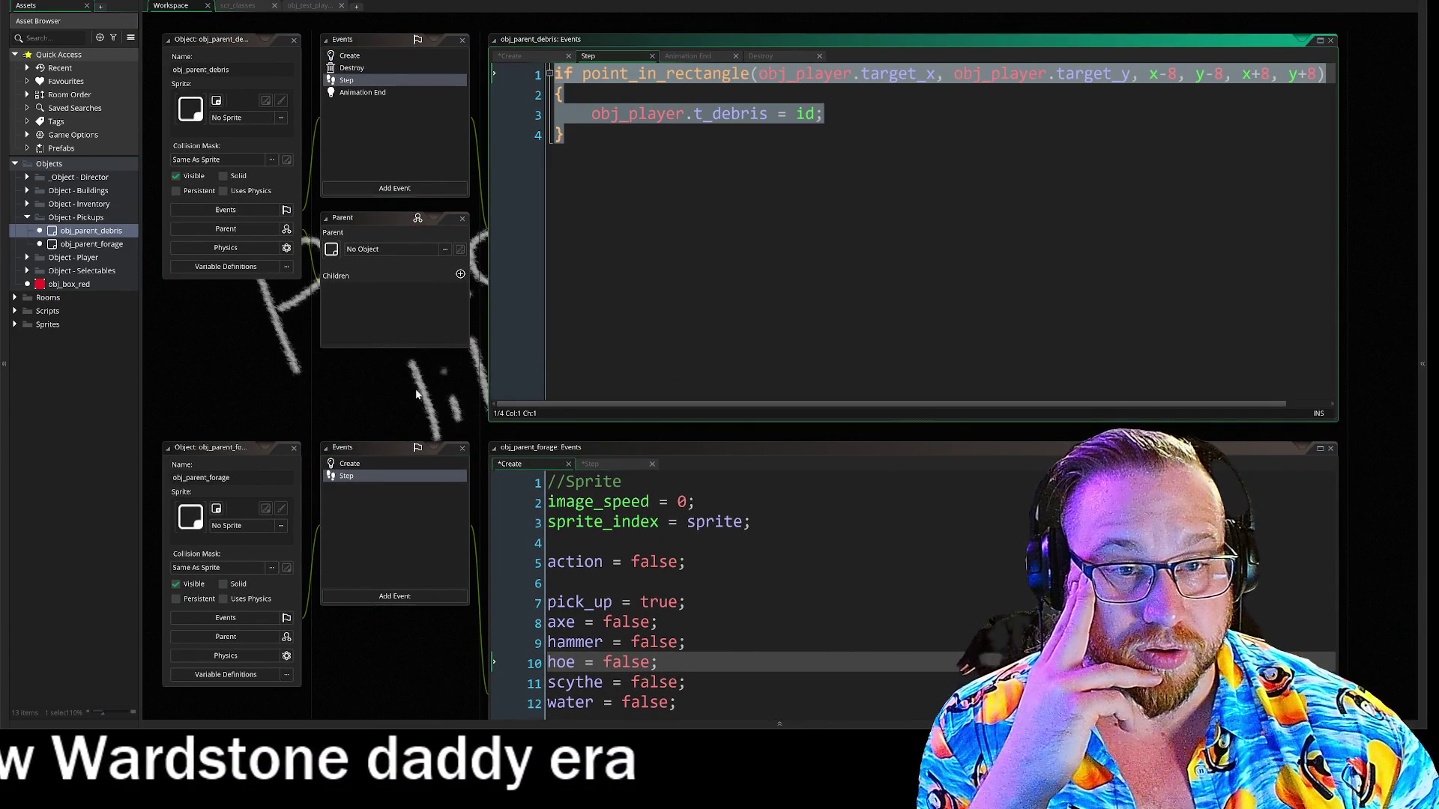
{"action": "left_click", "coordinate": [354, 475]}
{"action": "mouse_move", "coordinate": [403, 382]}
{"action": "left_mouse_down"}
{"action": "mouse_move", "coordinate": [342, 371]}
{"action": "mouse_move", "coordinate": [340, 387]}
{"action": "left_mouse_up"}
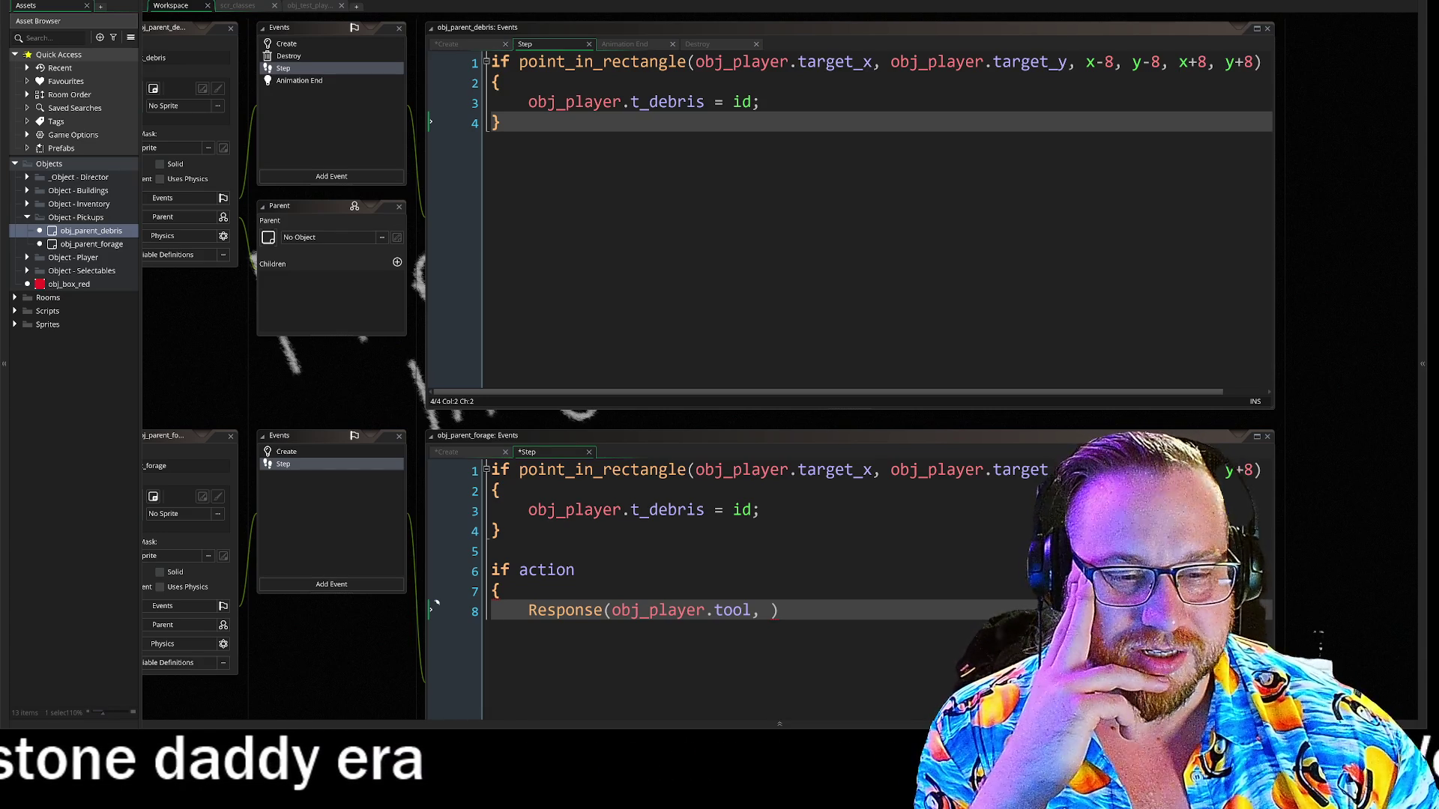
Pass tool_array as Response's second argument and close the if action block with a brace.
{"action": "left_click", "coordinate": [436, 604]}
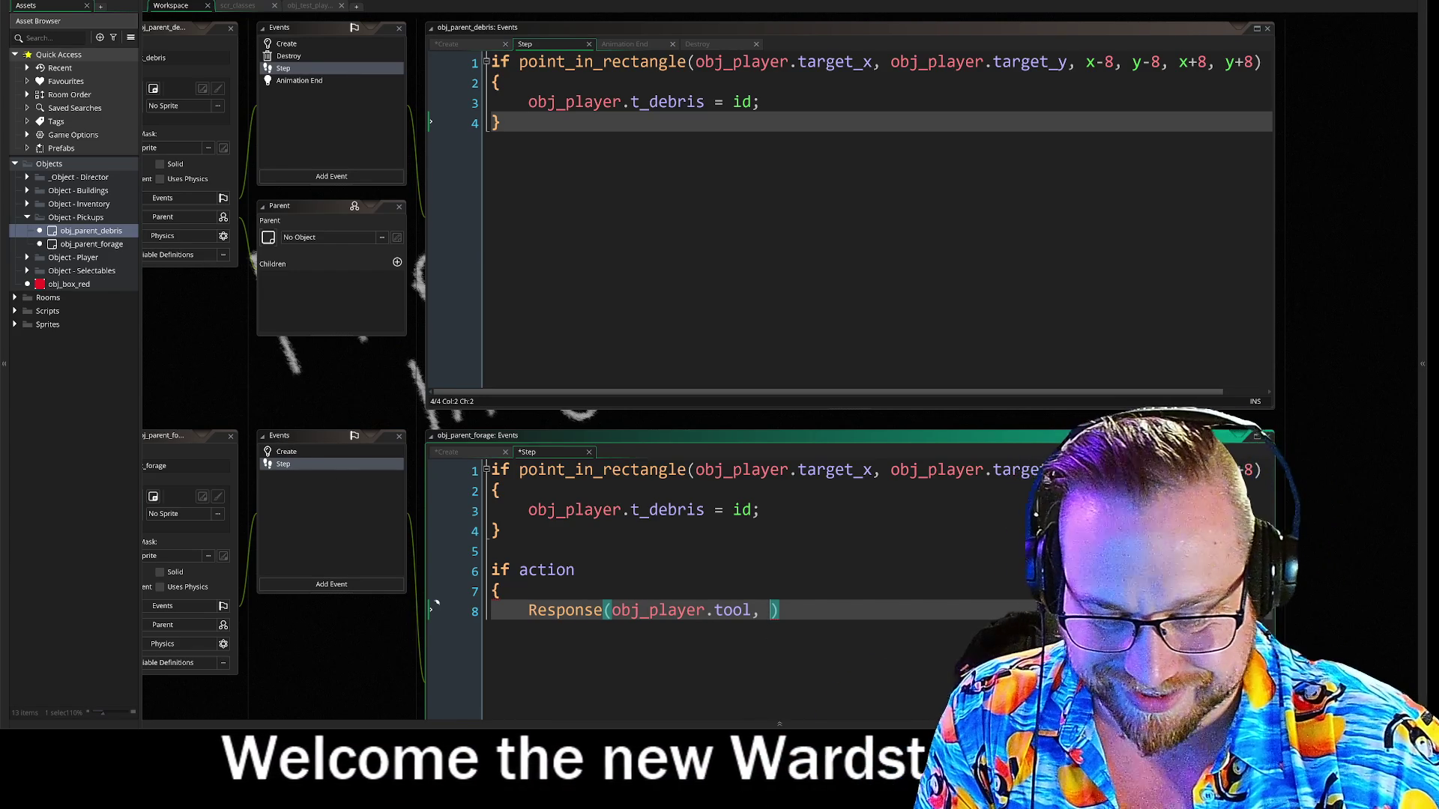
{"action": "type", "text": "t"}
{"action": "left_click", "coordinate": [879, 556]}
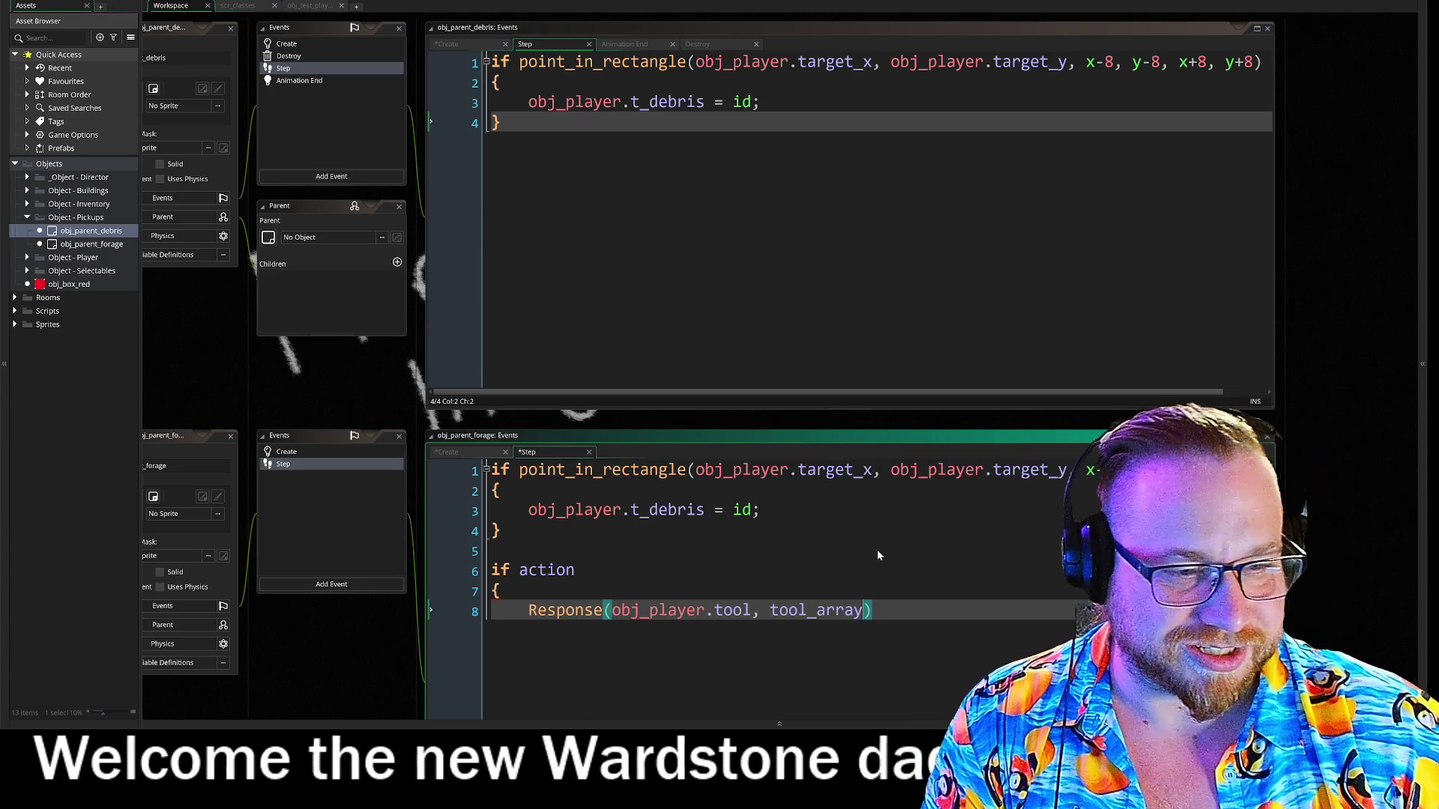
{"action": "key", "text": "Return"}
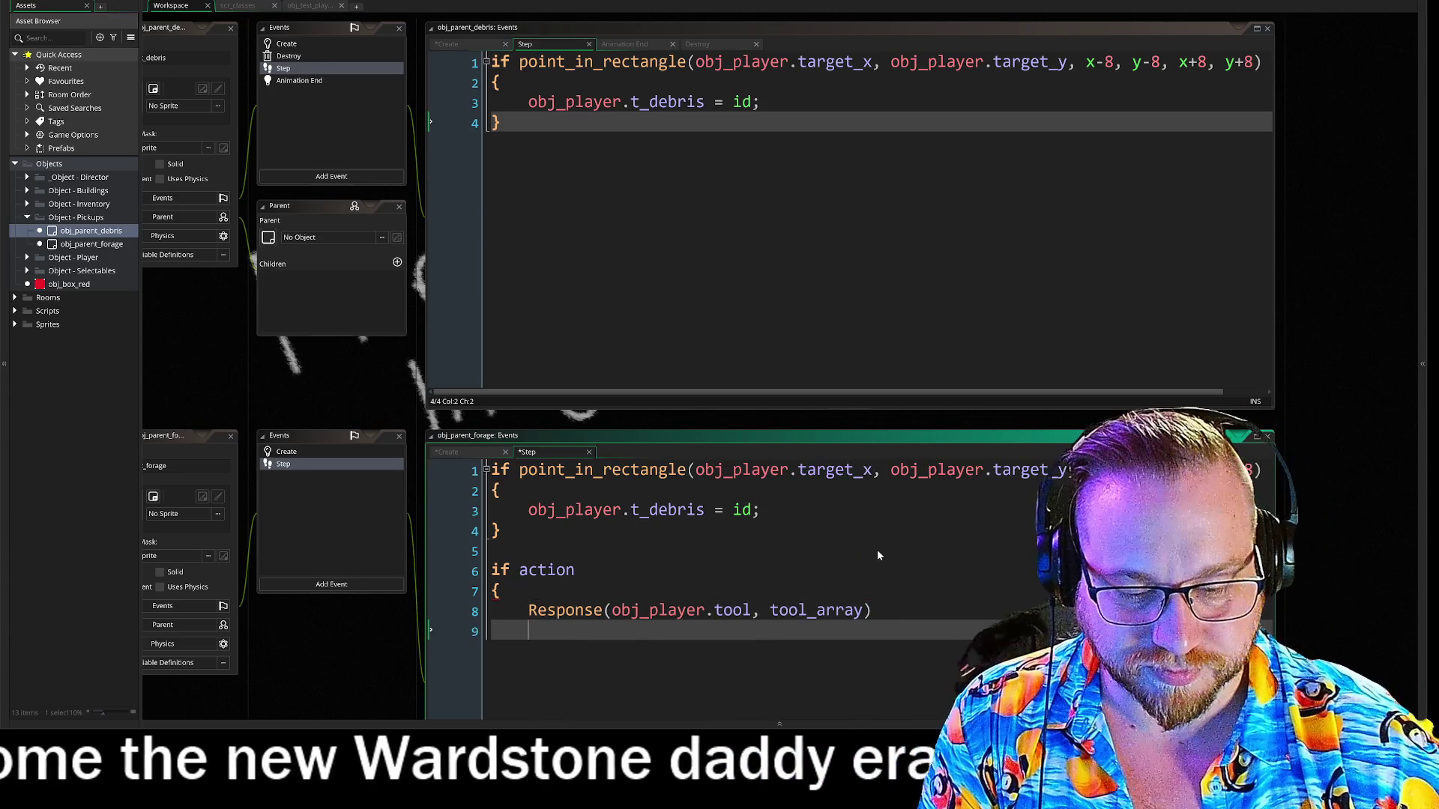
{"action": "type", "text": "}"}
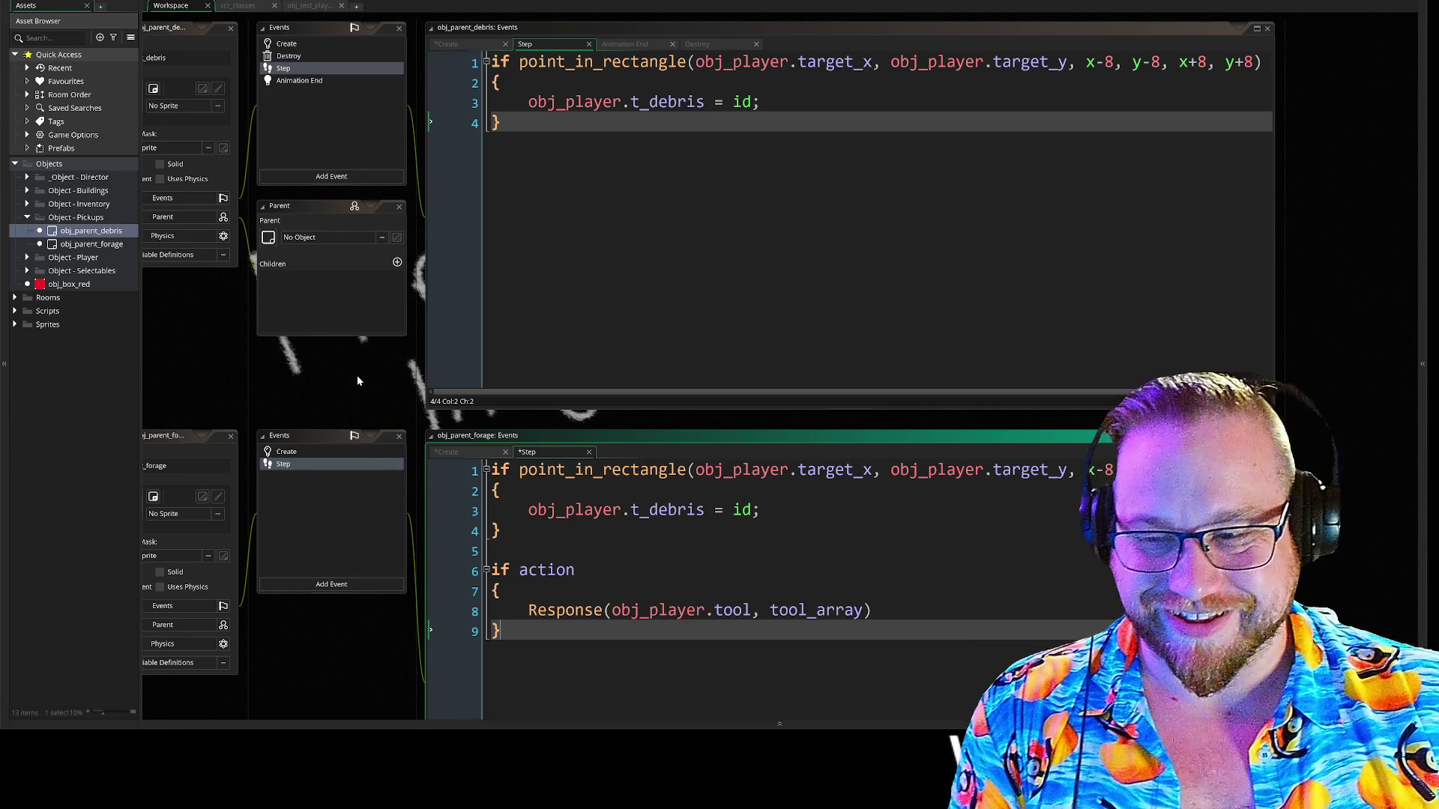
{"action": "mouse_move", "coordinate": [360, 384]}
{"action": "left_mouse_down"}
{"action": "mouse_move", "coordinate": [334, 343]}
{"action": "mouse_move", "coordinate": [331, 370]}
{"action": "mouse_move", "coordinate": [354, 182]}
{"action": "left_mouse_up"}
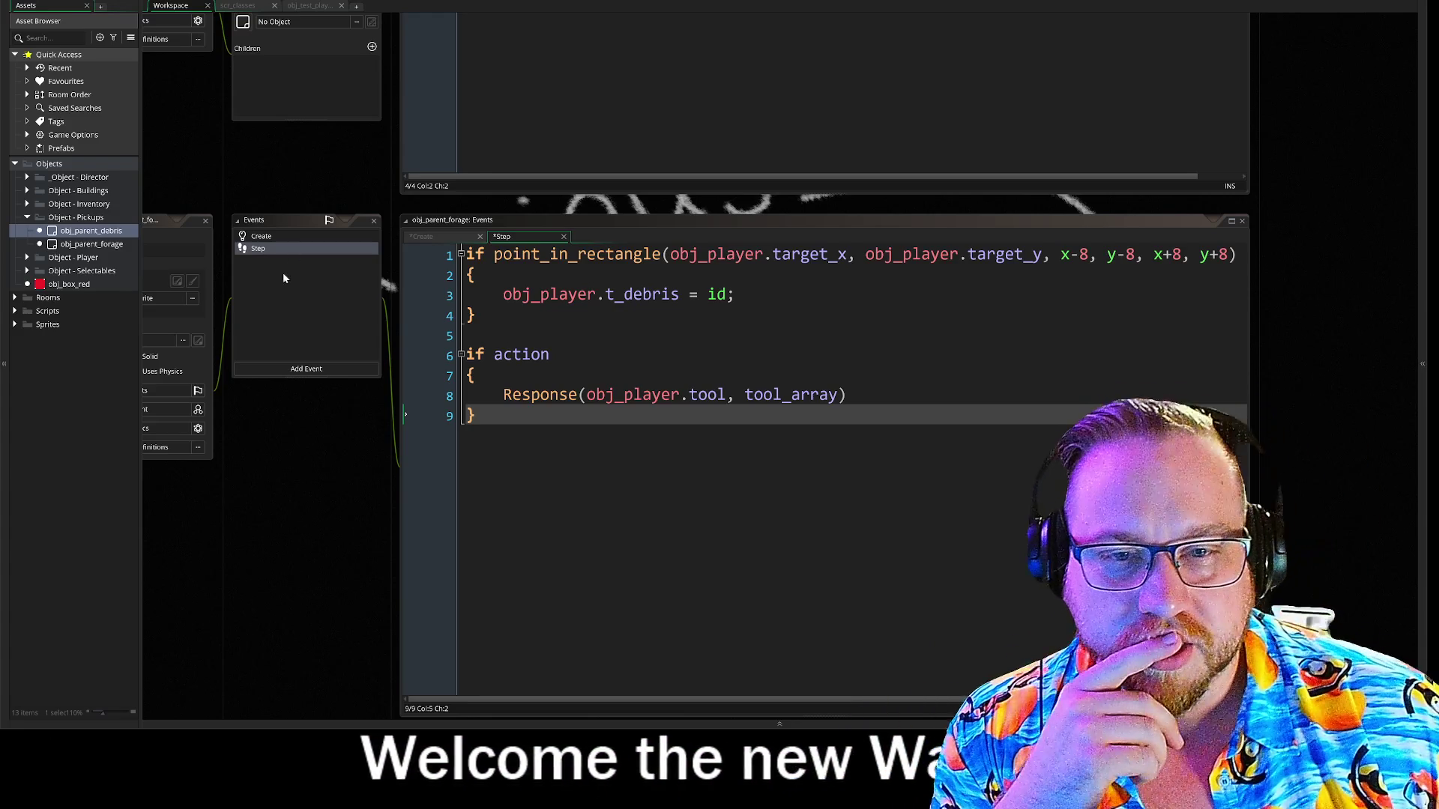
Show obj_parent_debris's Animation End code, instance_destroy(), above the forage Step code.
{"action": "mouse_move", "coordinate": [312, 186]}
{"action": "left_mouse_down"}
{"action": "mouse_move", "coordinate": [440, 165]}
{"action": "mouse_move", "coordinate": [400, 225]}
{"action": "mouse_move", "coordinate": [360, 407]}
{"action": "mouse_move", "coordinate": [381, 361]}
{"action": "left_mouse_up"}
{"action": "left_click", "coordinate": [315, 129]}
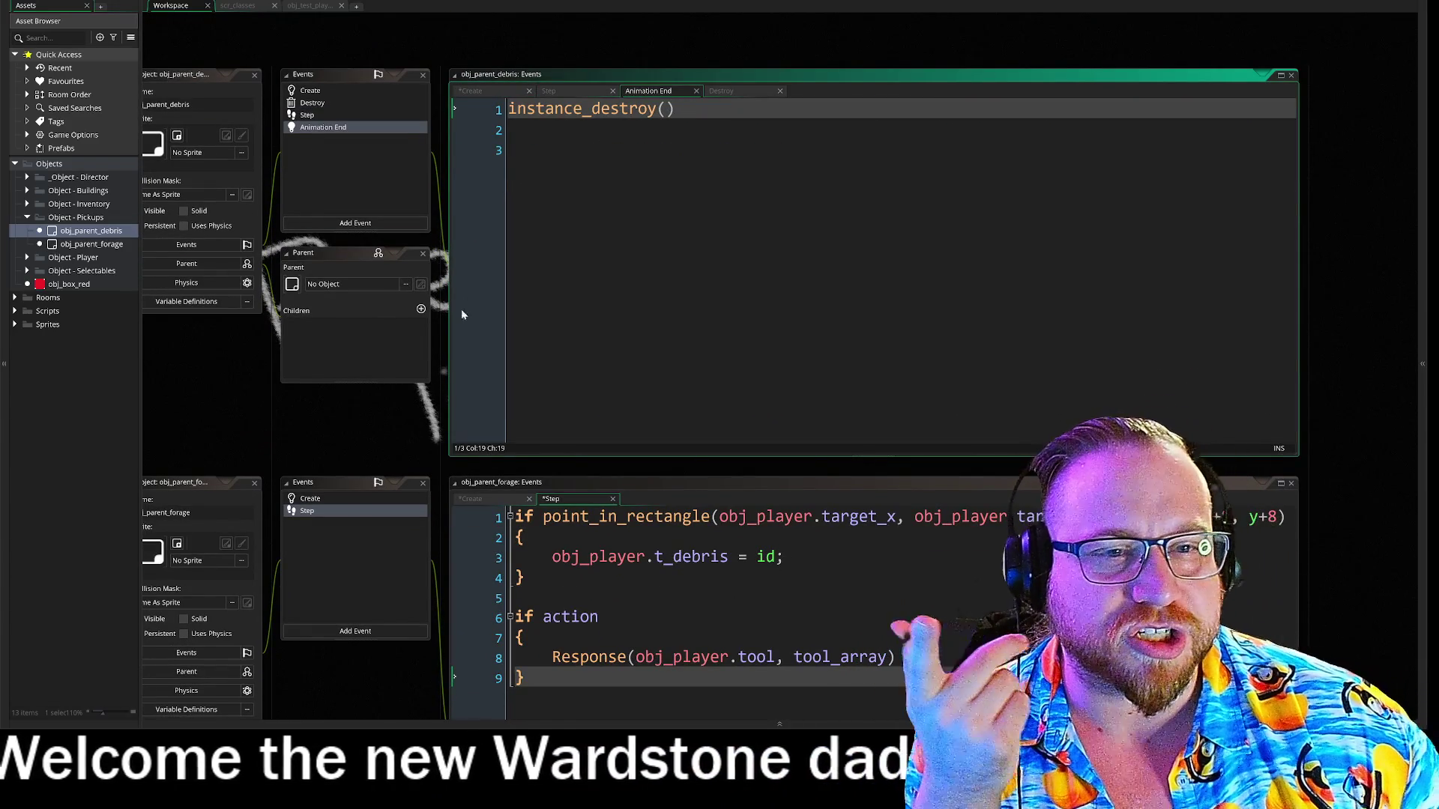
{"action": "mouse_move", "coordinate": [405, 411]}
{"action": "left_mouse_down"}
{"action": "mouse_move", "coordinate": [375, 338]}
{"action": "mouse_move", "coordinate": [356, 386]}
{"action": "mouse_move", "coordinate": [403, 367]}
{"action": "mouse_move", "coordinate": [389, 339]}
{"action": "left_mouse_up"}
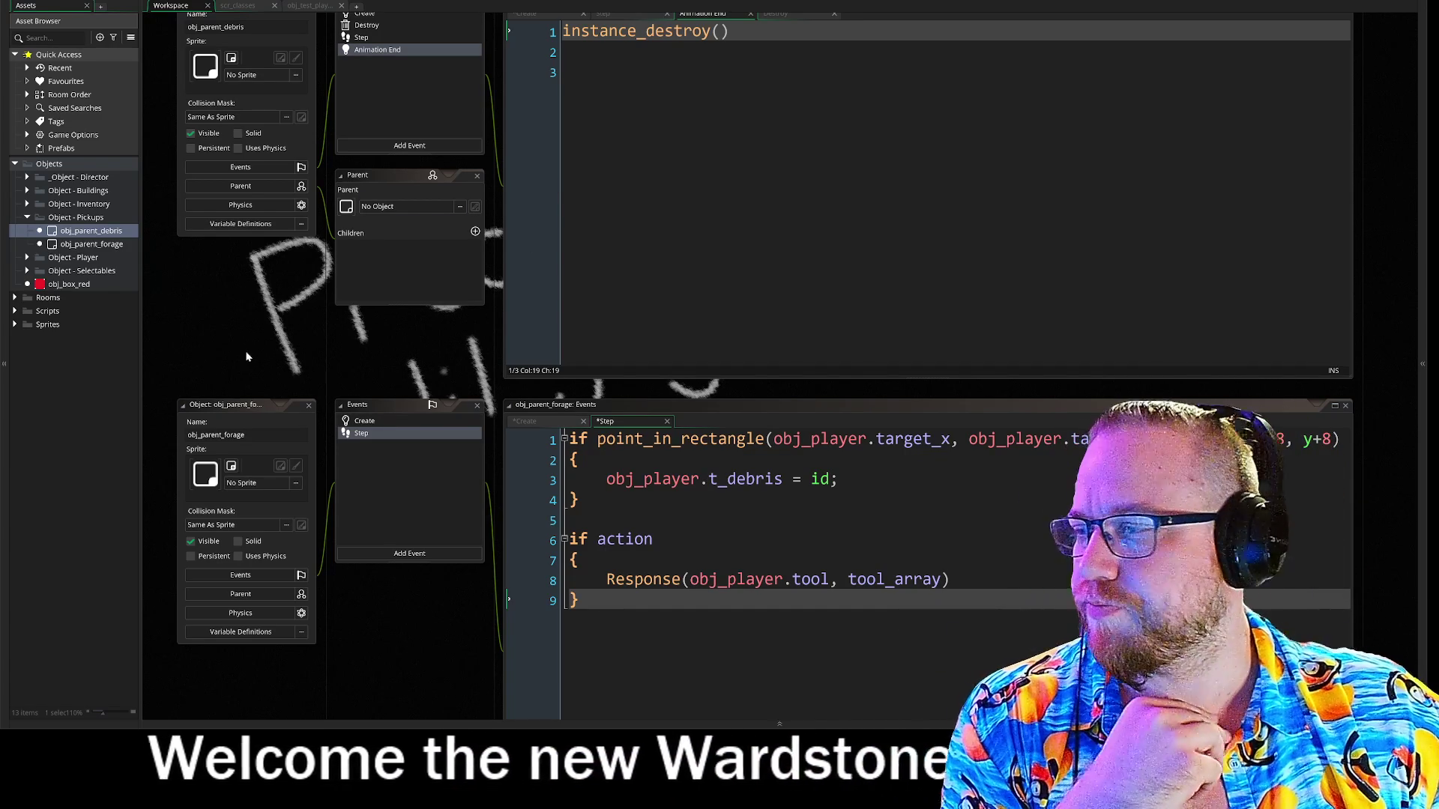
{"action": "scroll", "coordinate": [415, 420], "scroll_direction": "up", "scroll_amount": 2}
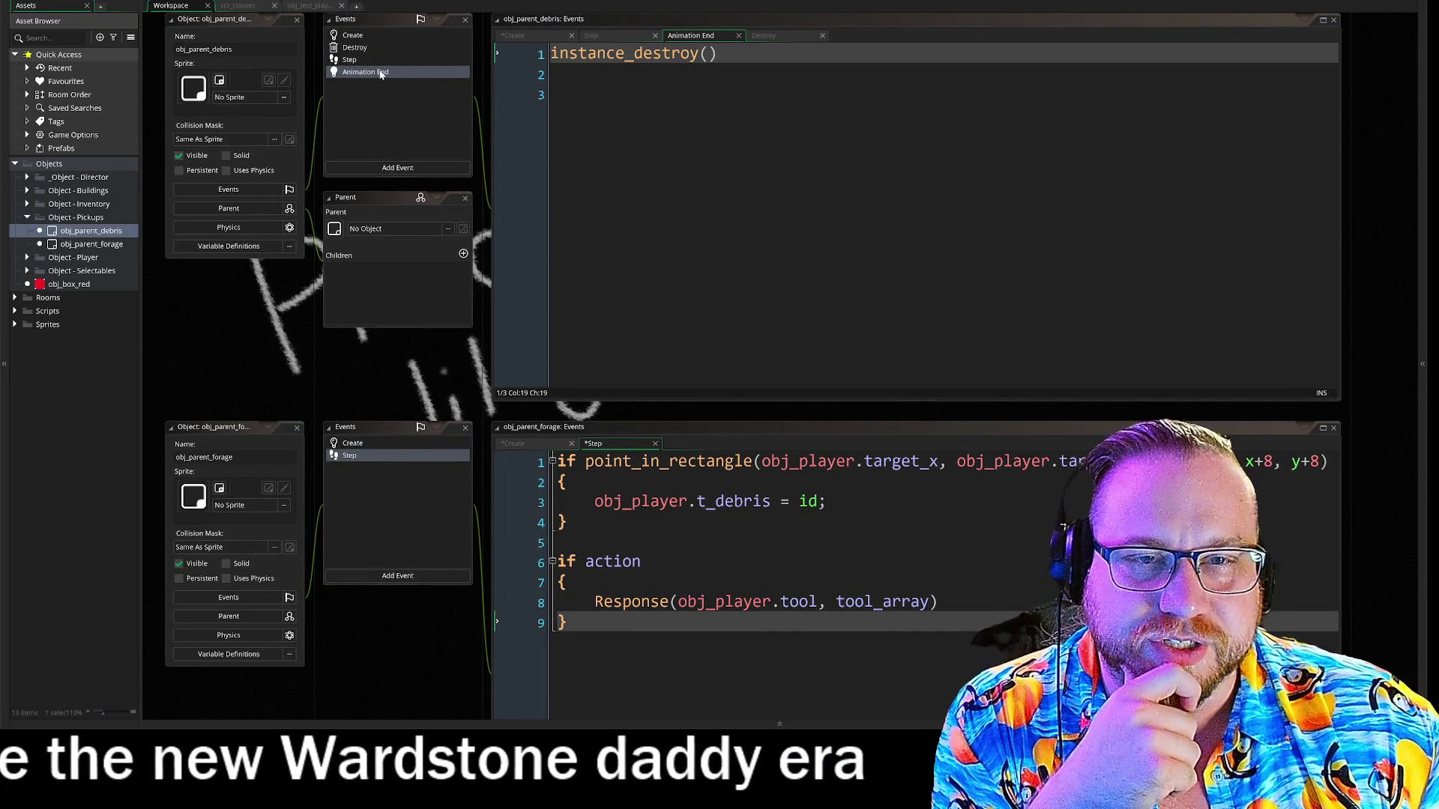
Expand Sprites and the Sprites - Debris folder to list spr_stone, spr_weed and spr_wood.
{"action": "left_click", "coordinate": [15, 325]}
{"action": "left_click", "coordinate": [28, 378]}
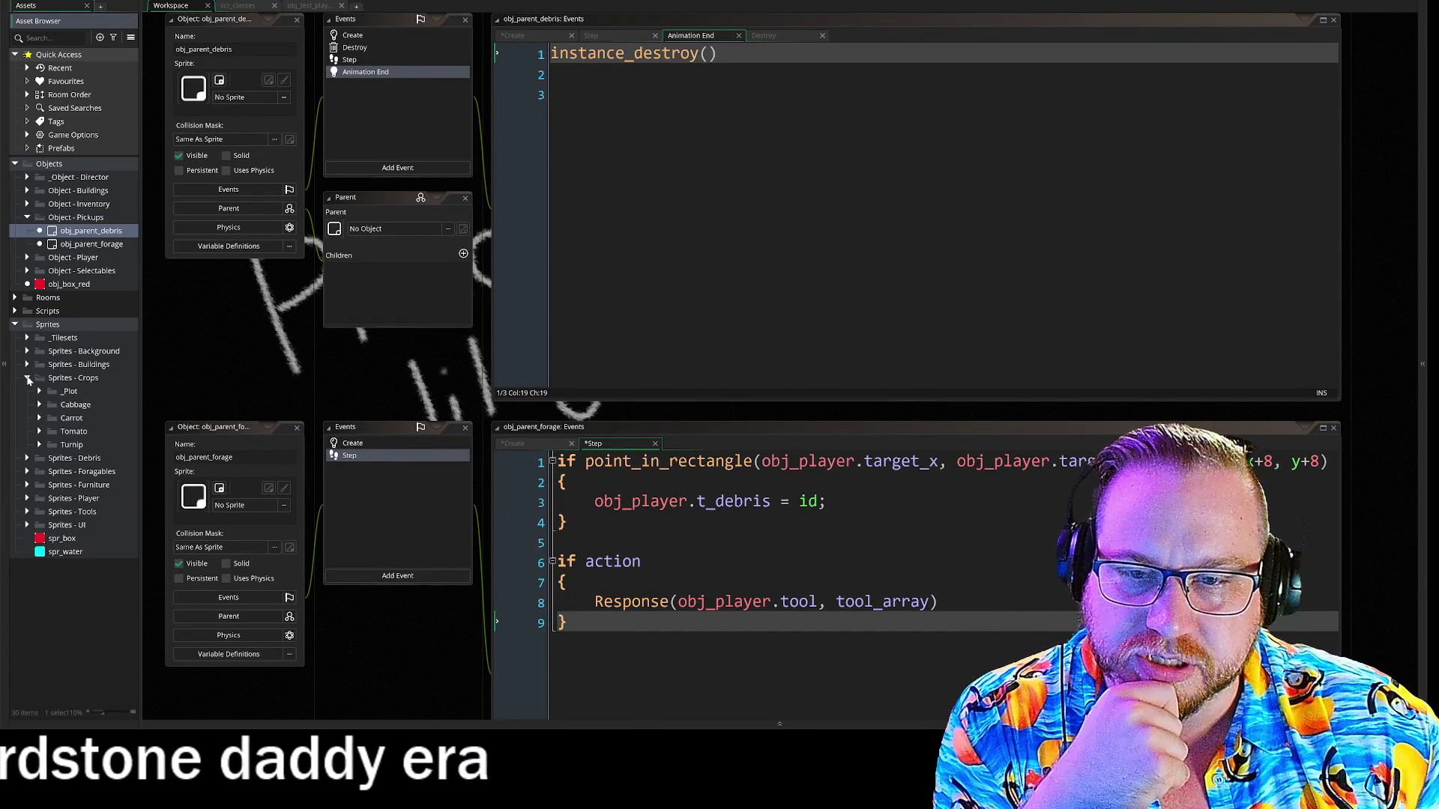
{"action": "left_click", "coordinate": [28, 379]}
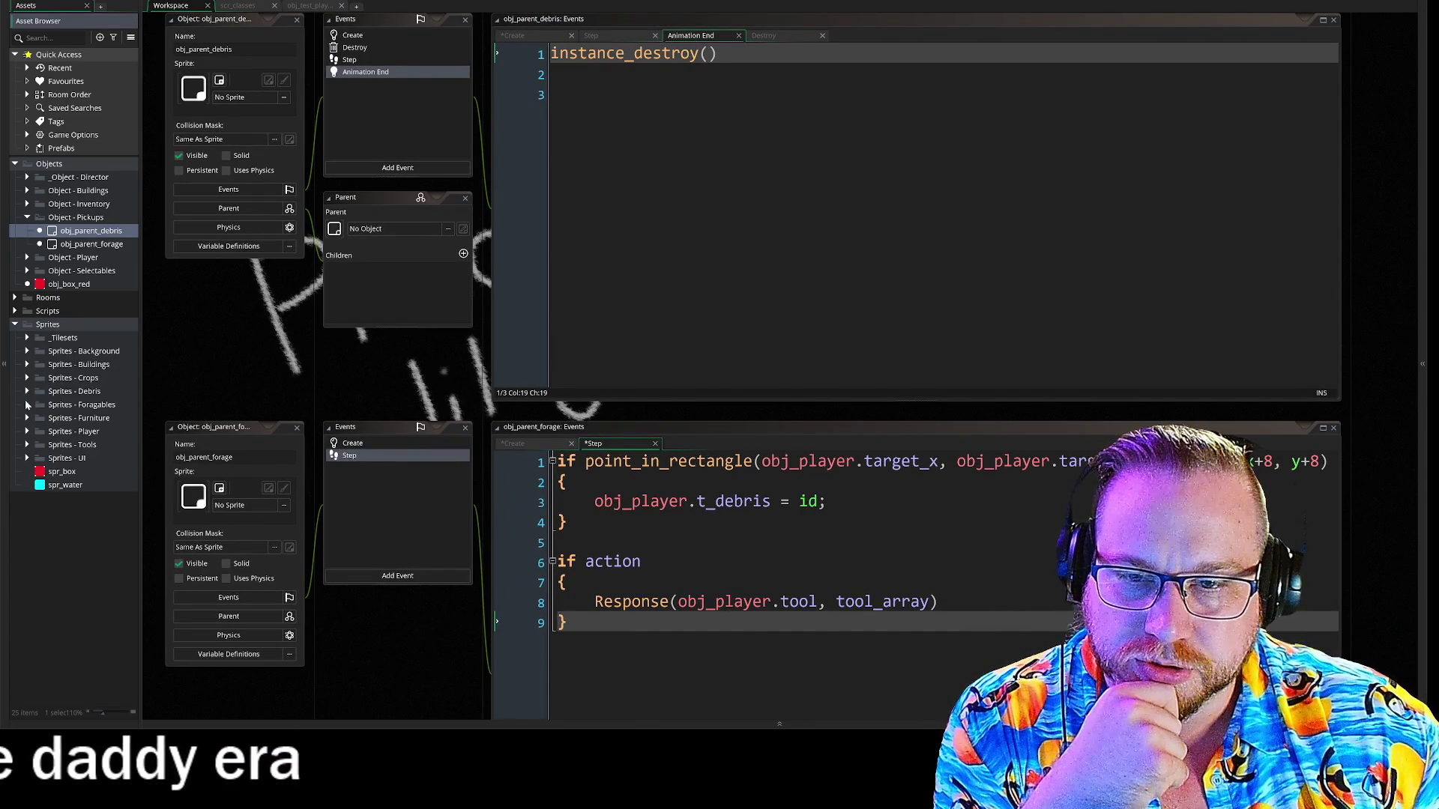
{"action": "left_click", "coordinate": [27, 392]}
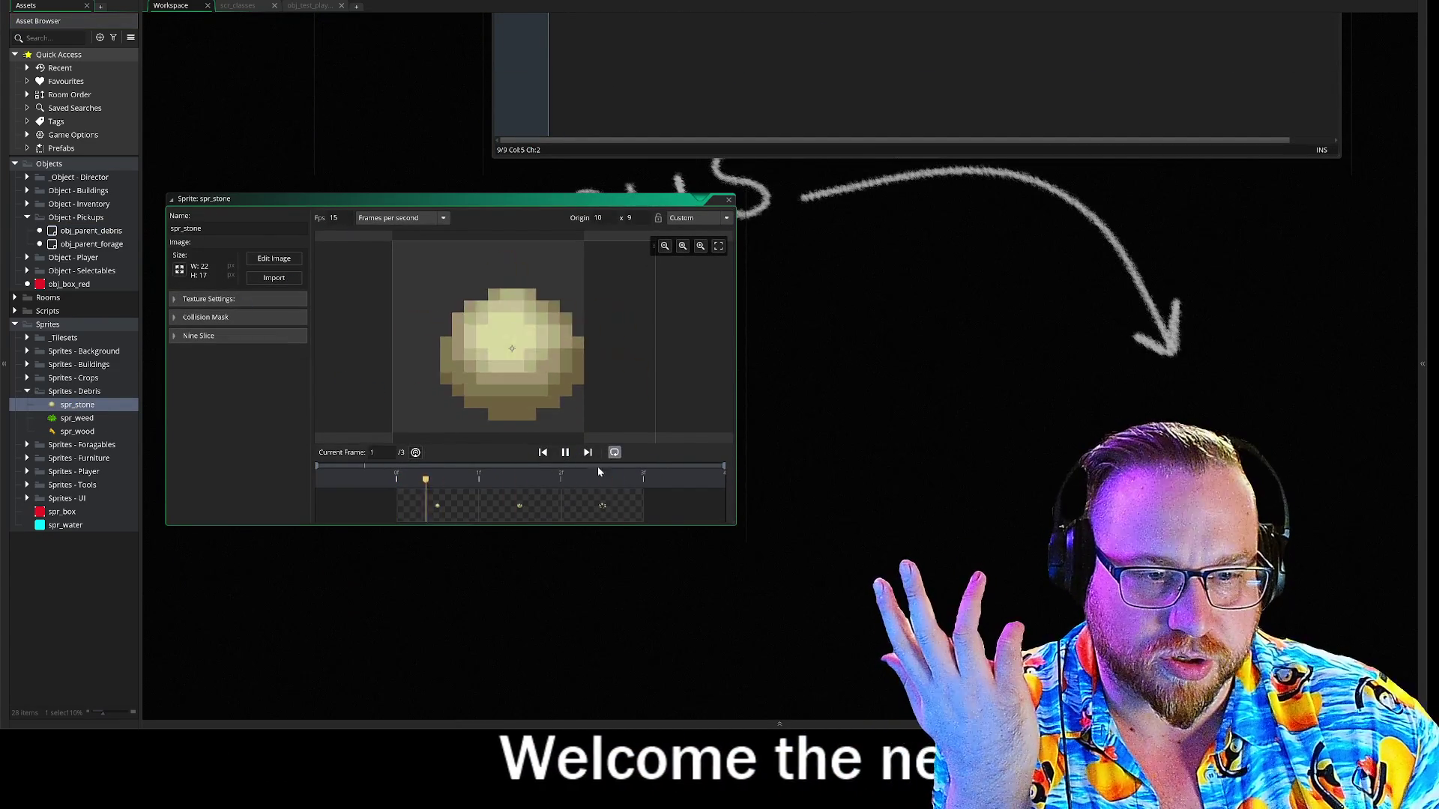
Pause and replay the spr_stone animation preview, then close the sprite window.
{"action": "left_click", "coordinate": [566, 453]}
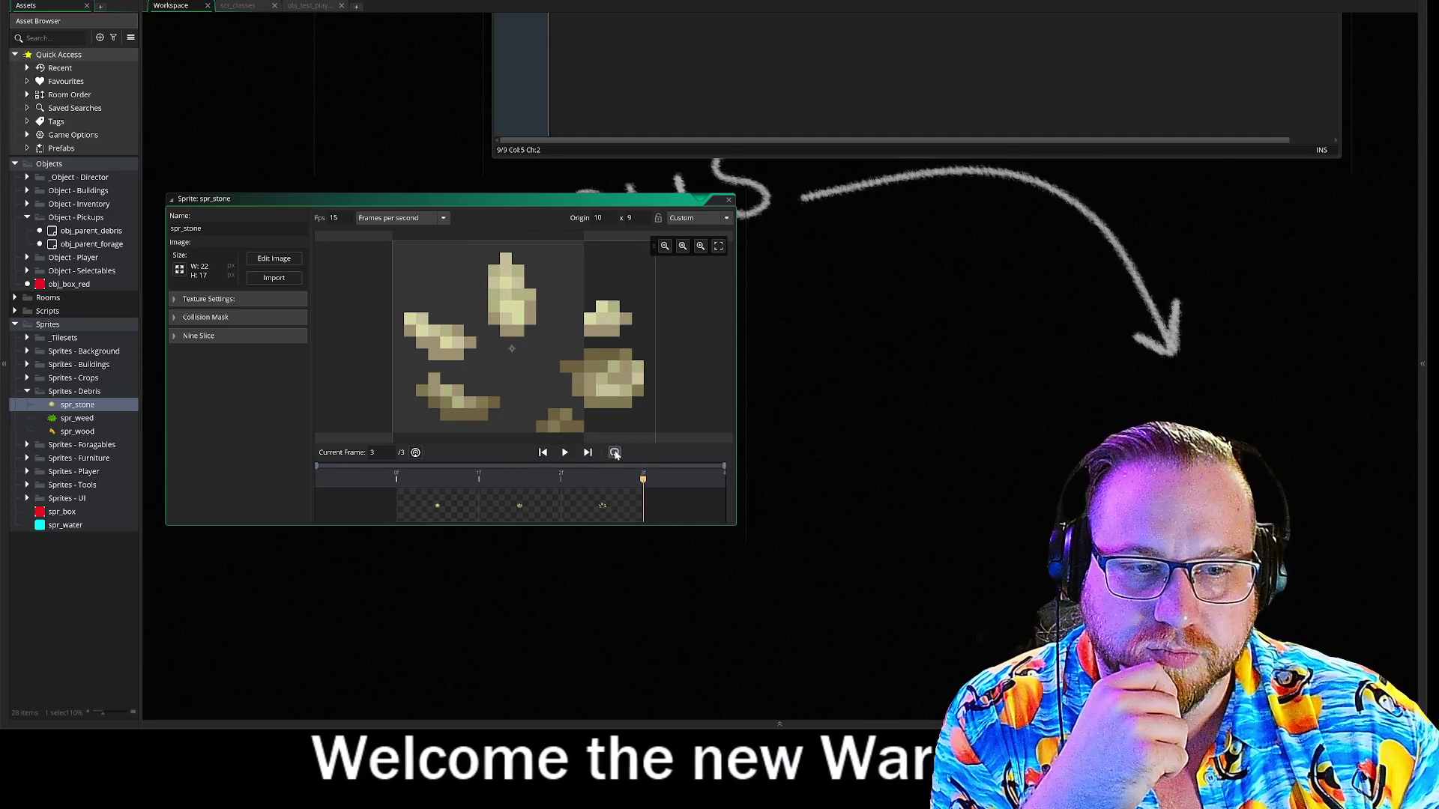
{"action": "left_click", "coordinate": [564, 453]}
{"action": "left_click", "coordinate": [565, 452]}
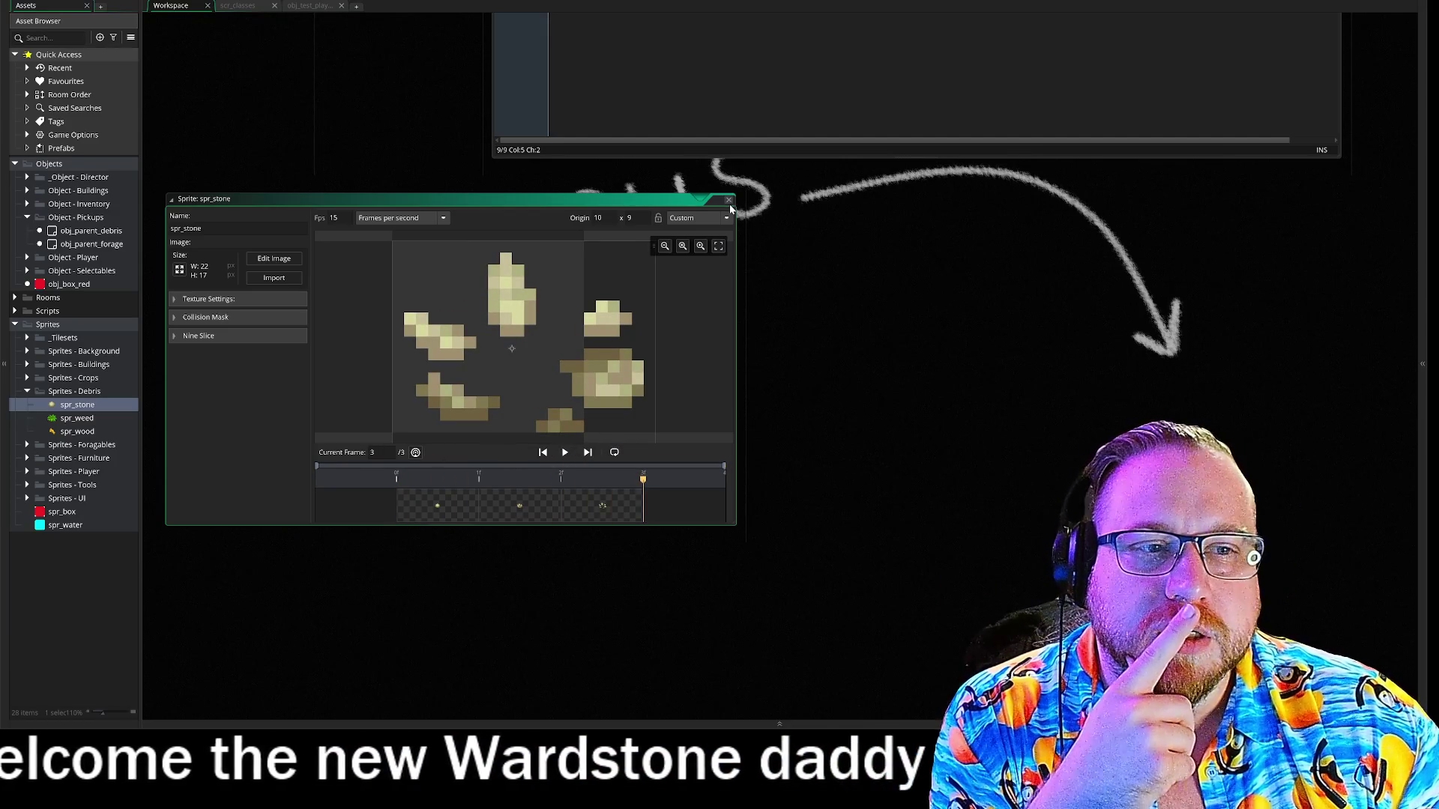
{"action": "left_click", "coordinate": [729, 199]}
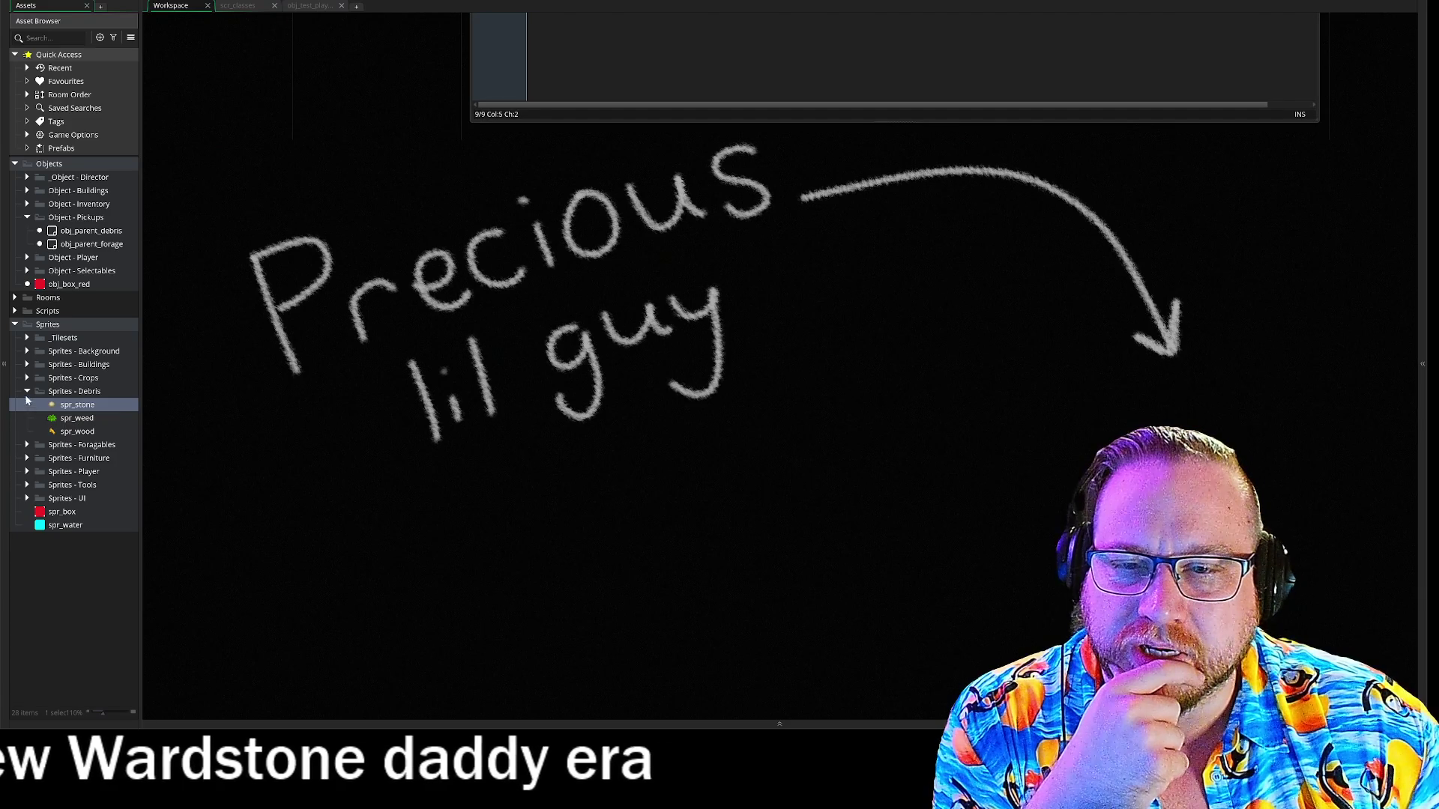
In the Foragables folder, give spr_berry a duplicated second frame.
{"action": "left_click", "coordinate": [28, 446]}
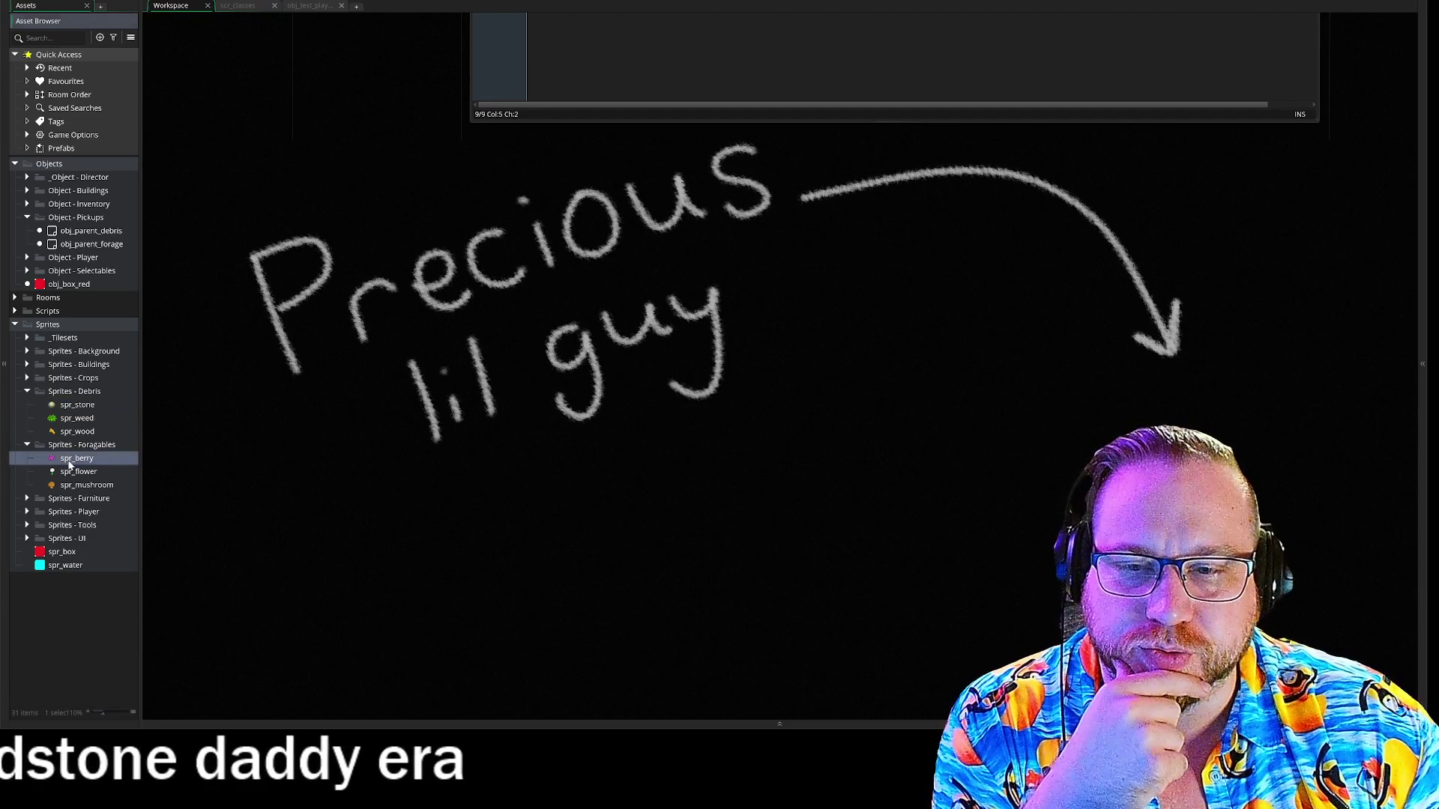
{"action": "double_click", "coordinate": [69, 458]}
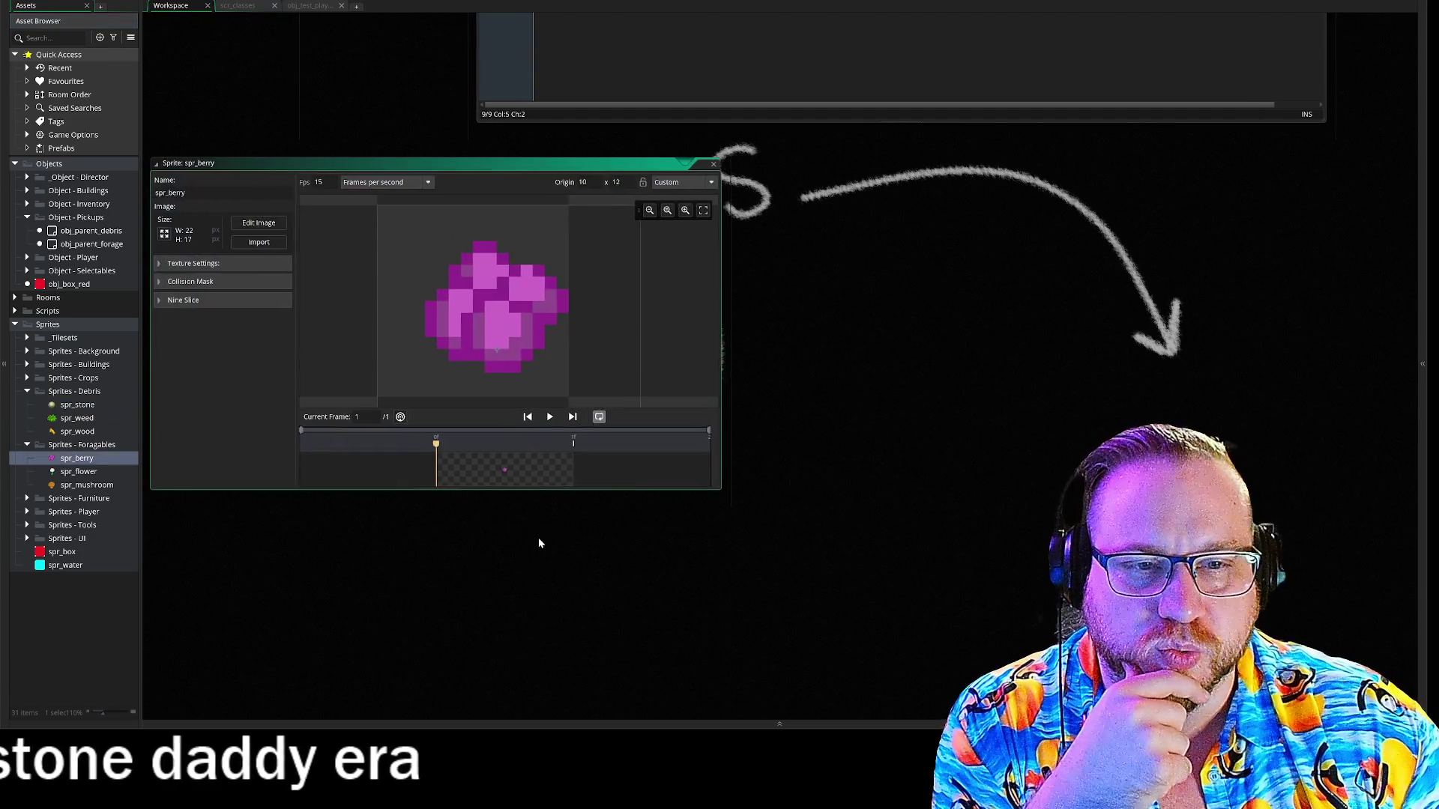
{"action": "left_click", "coordinate": [551, 418]}
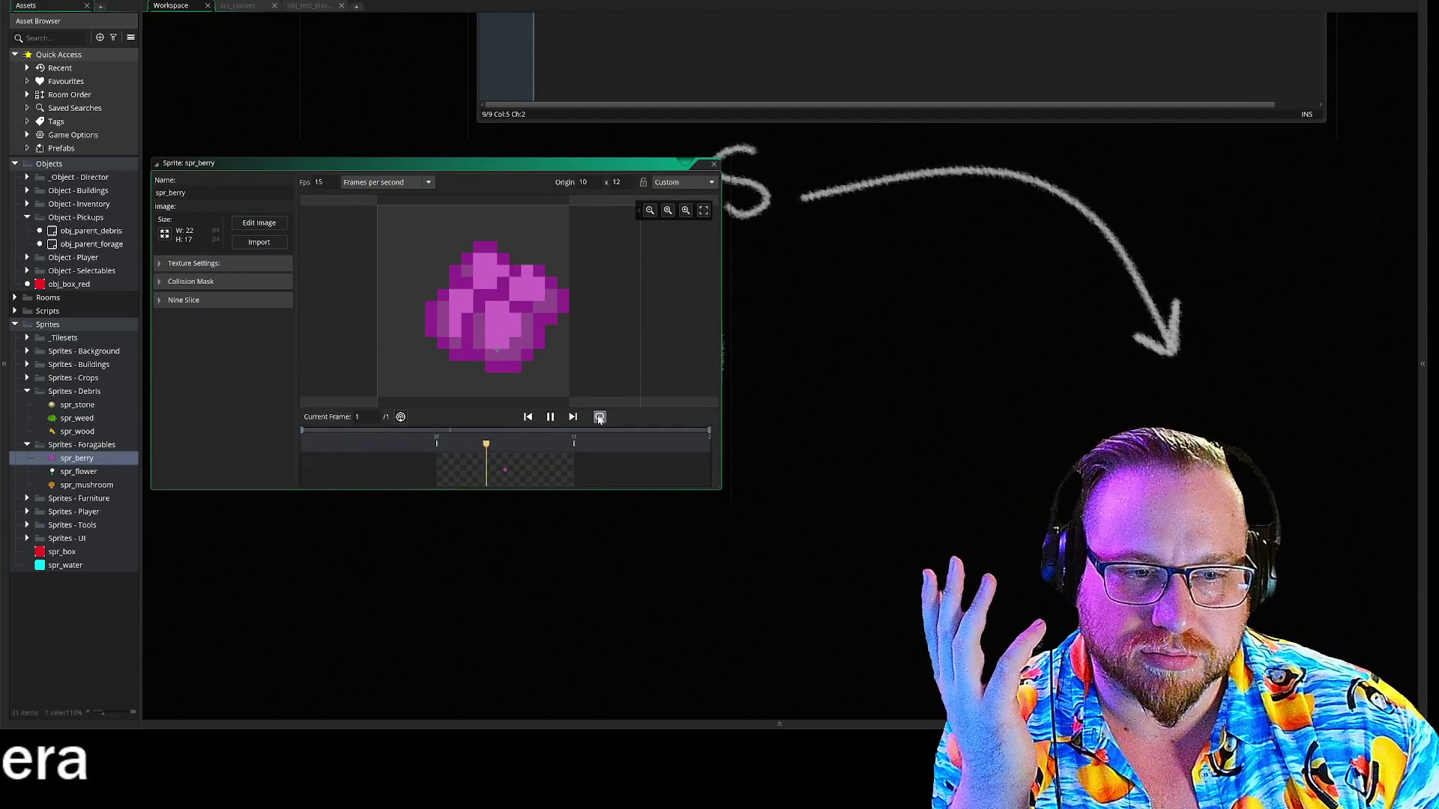
{"action": "left_click", "coordinate": [259, 223]}
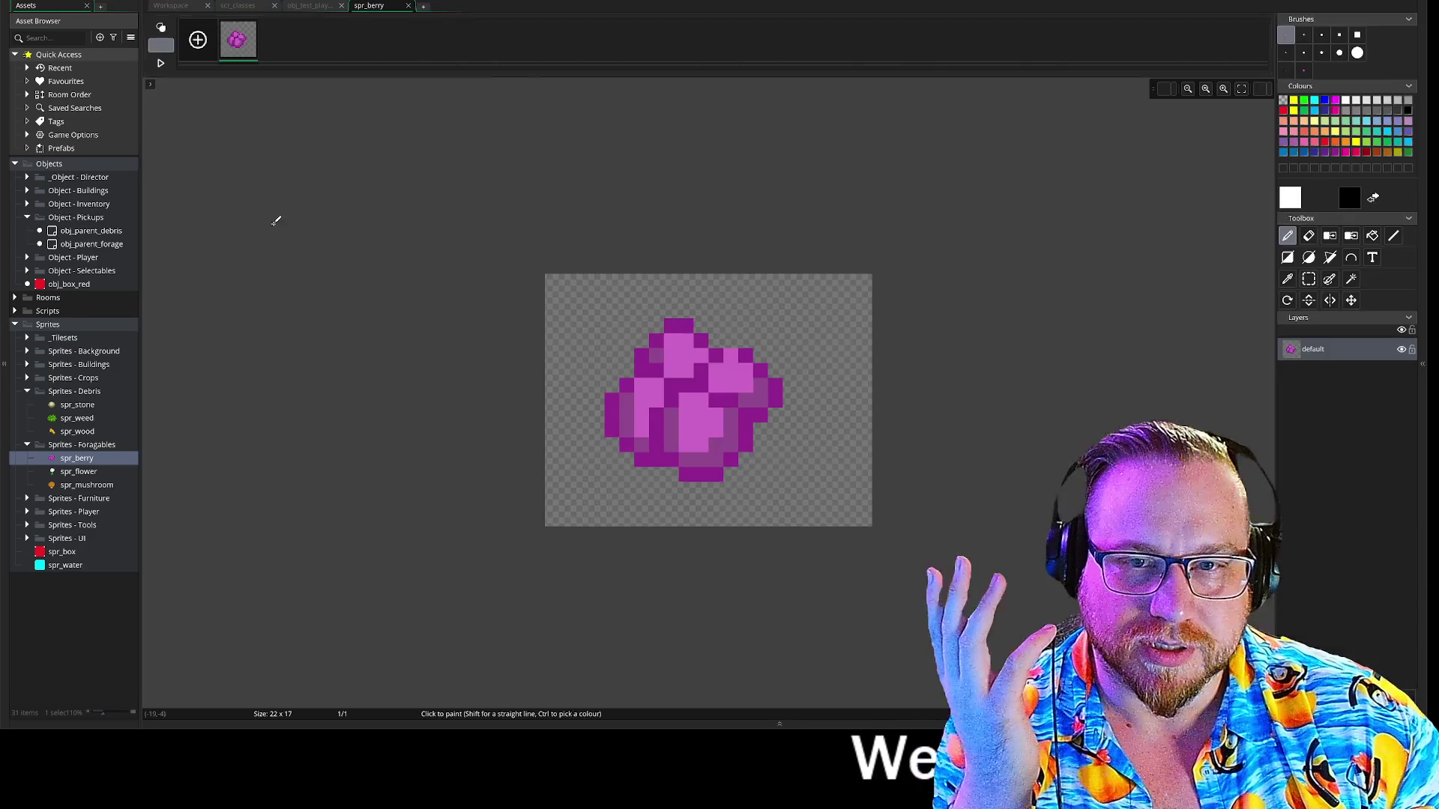
{"action": "right_click", "coordinate": [242, 46]}
{"action": "left_click", "coordinate": [278, 77]}
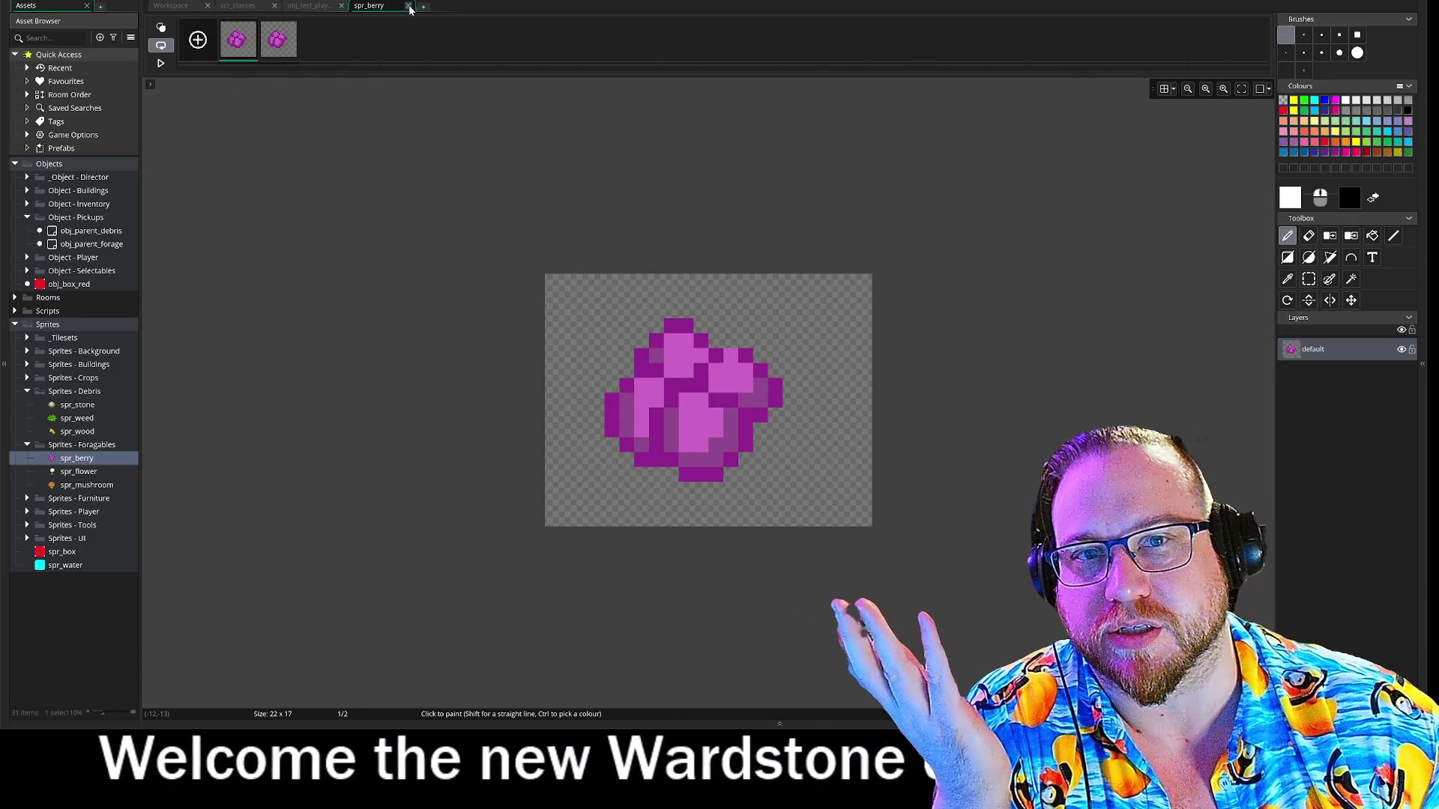
Duplicate spr_flower's frame so it has two frames, then close its image editor.
{"action": "double_click", "coordinate": [78, 472]}
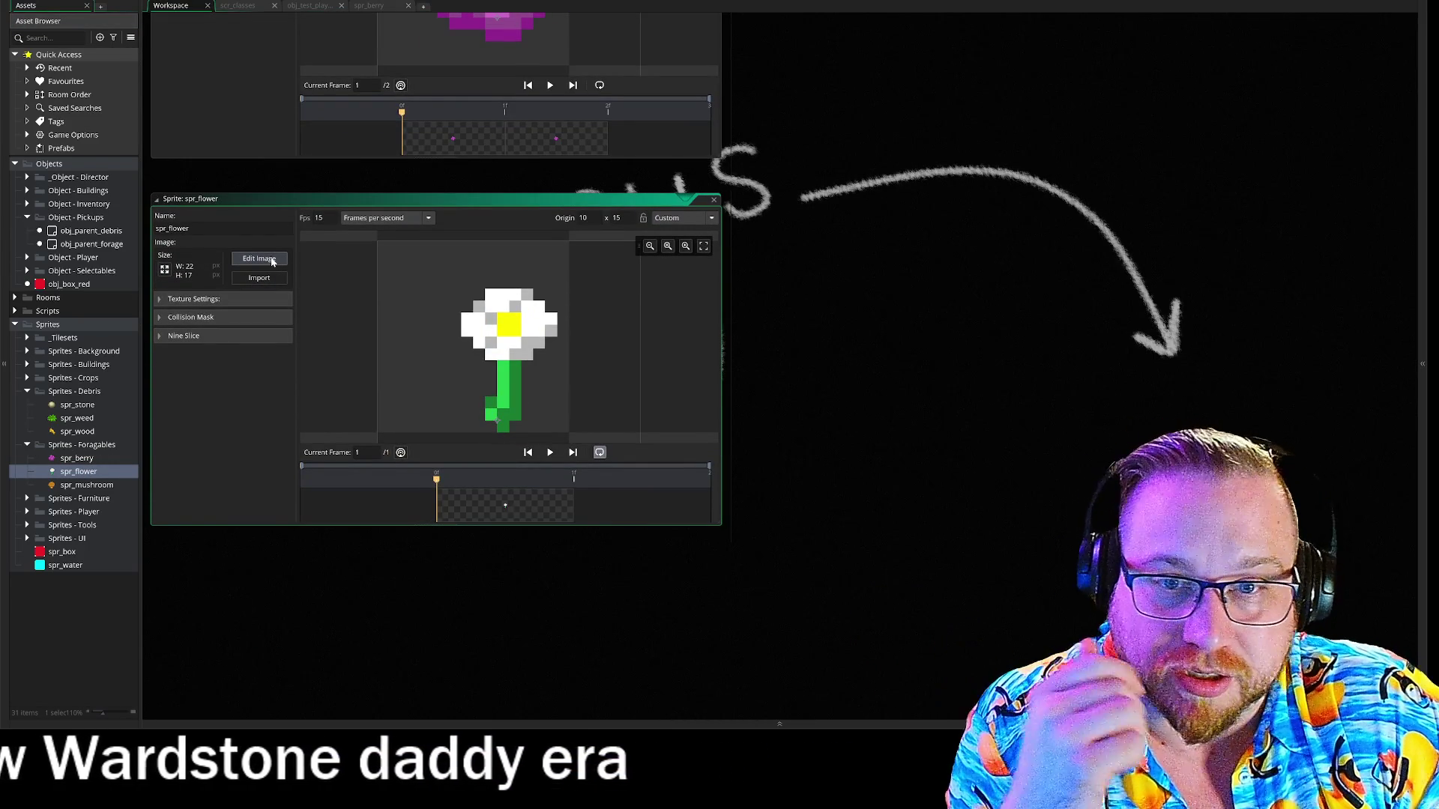
{"action": "left_click", "coordinate": [258, 259]}
{"action": "right_click", "coordinate": [236, 41]}
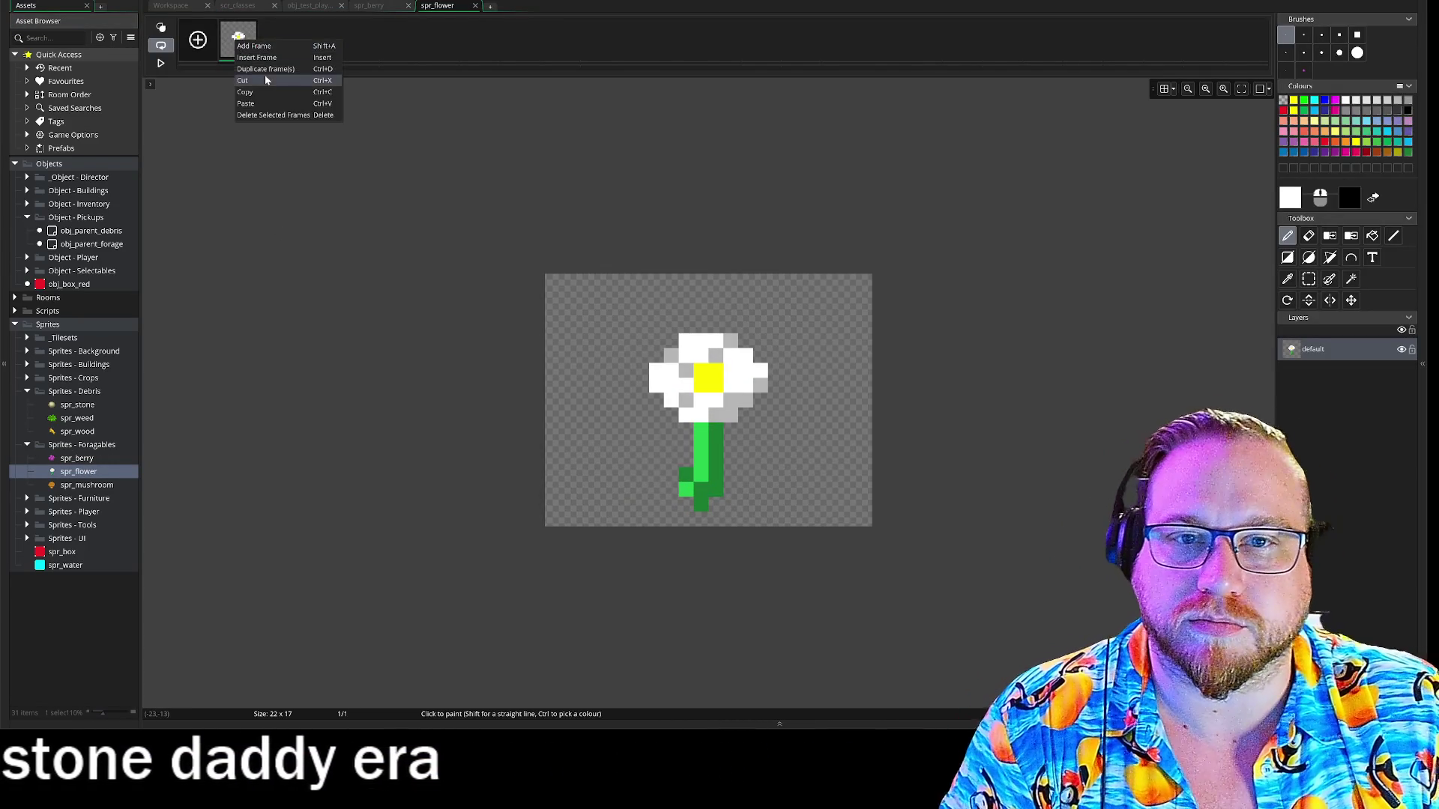
{"action": "left_click", "coordinate": [263, 70]}
{"action": "left_click", "coordinate": [475, 6]}
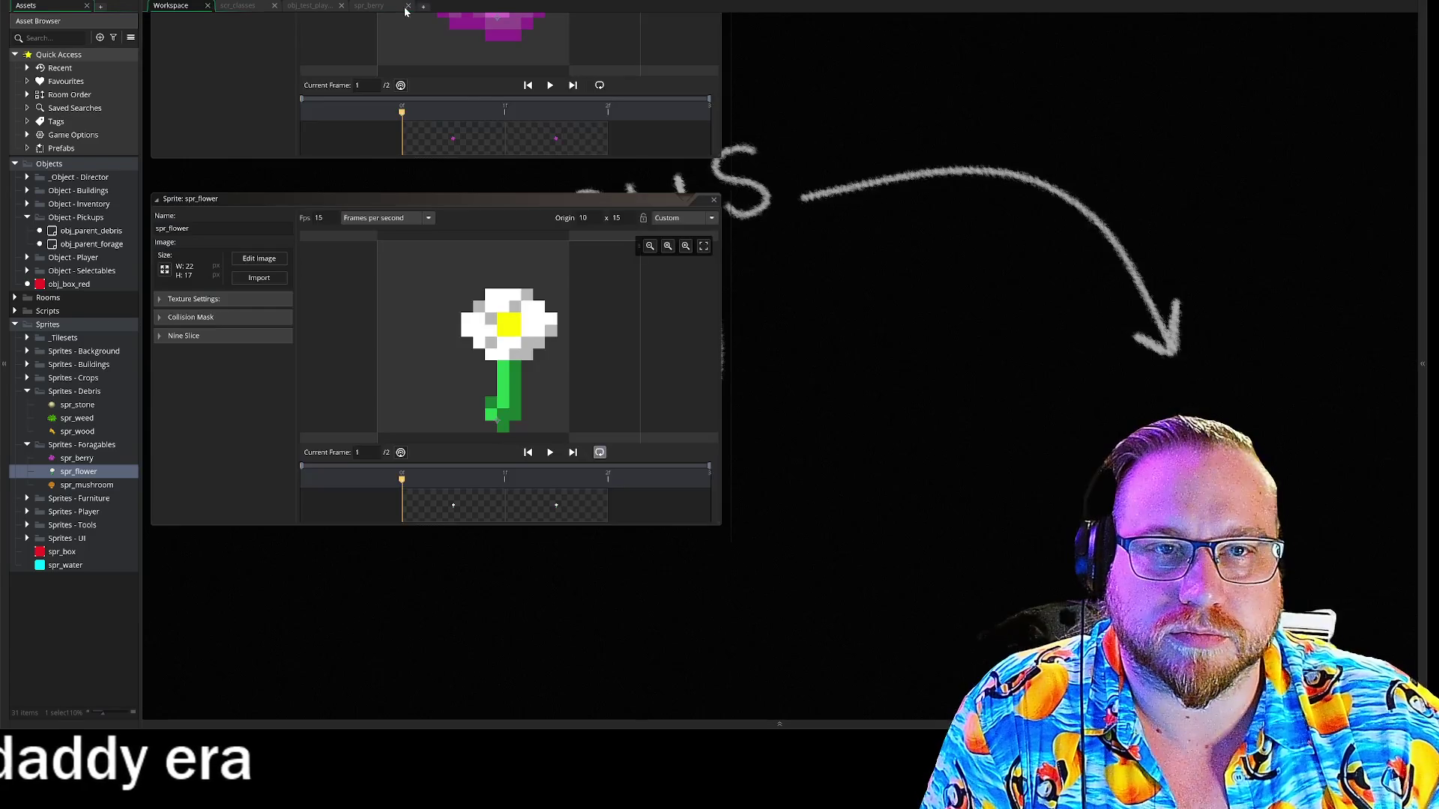
Duplicate spr_mushroom's frame so it has two frames, then close its image editor.
{"action": "double_click", "coordinate": [87, 485]}
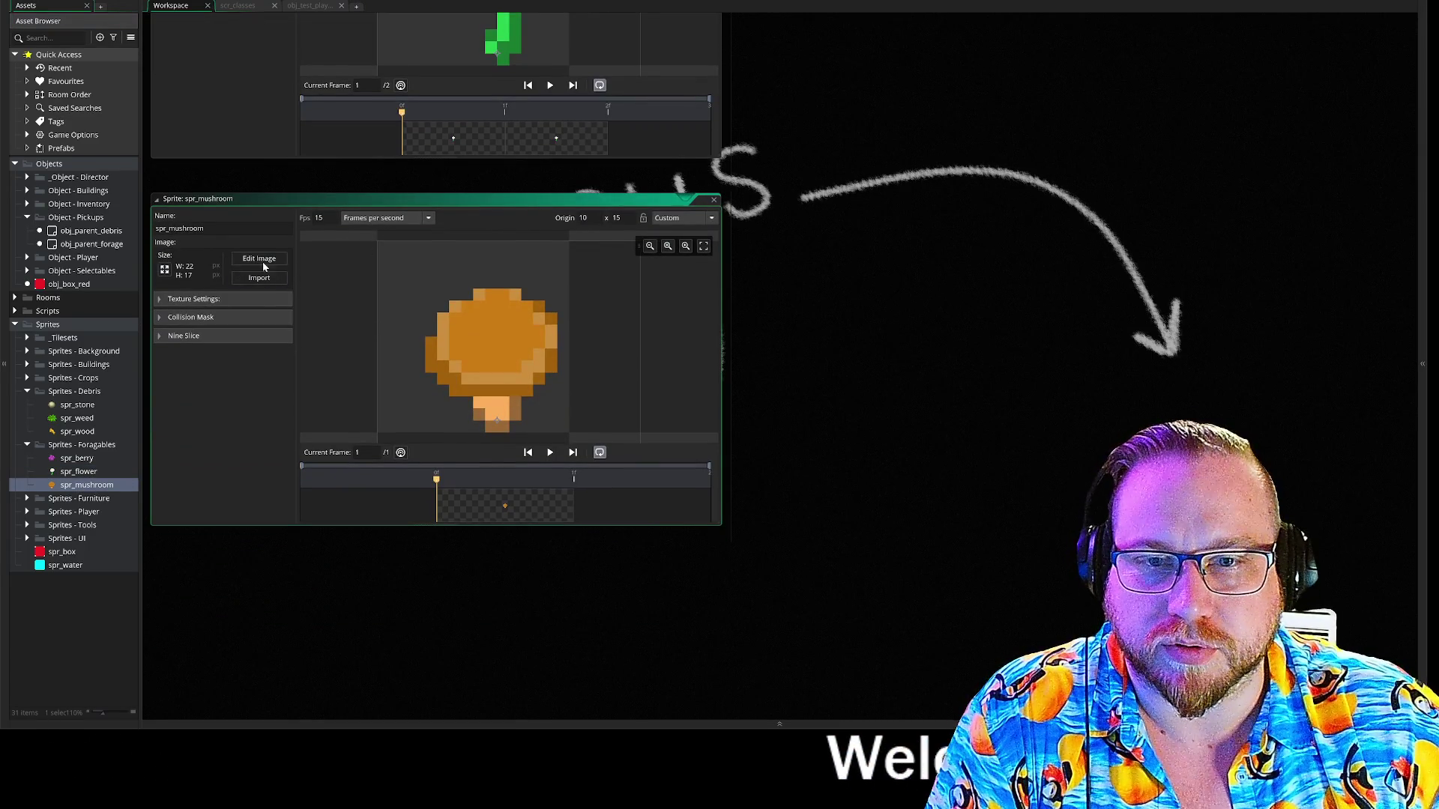
{"action": "left_click", "coordinate": [259, 259]}
{"action": "right_click", "coordinate": [243, 35]}
{"action": "left_click", "coordinate": [291, 61]}
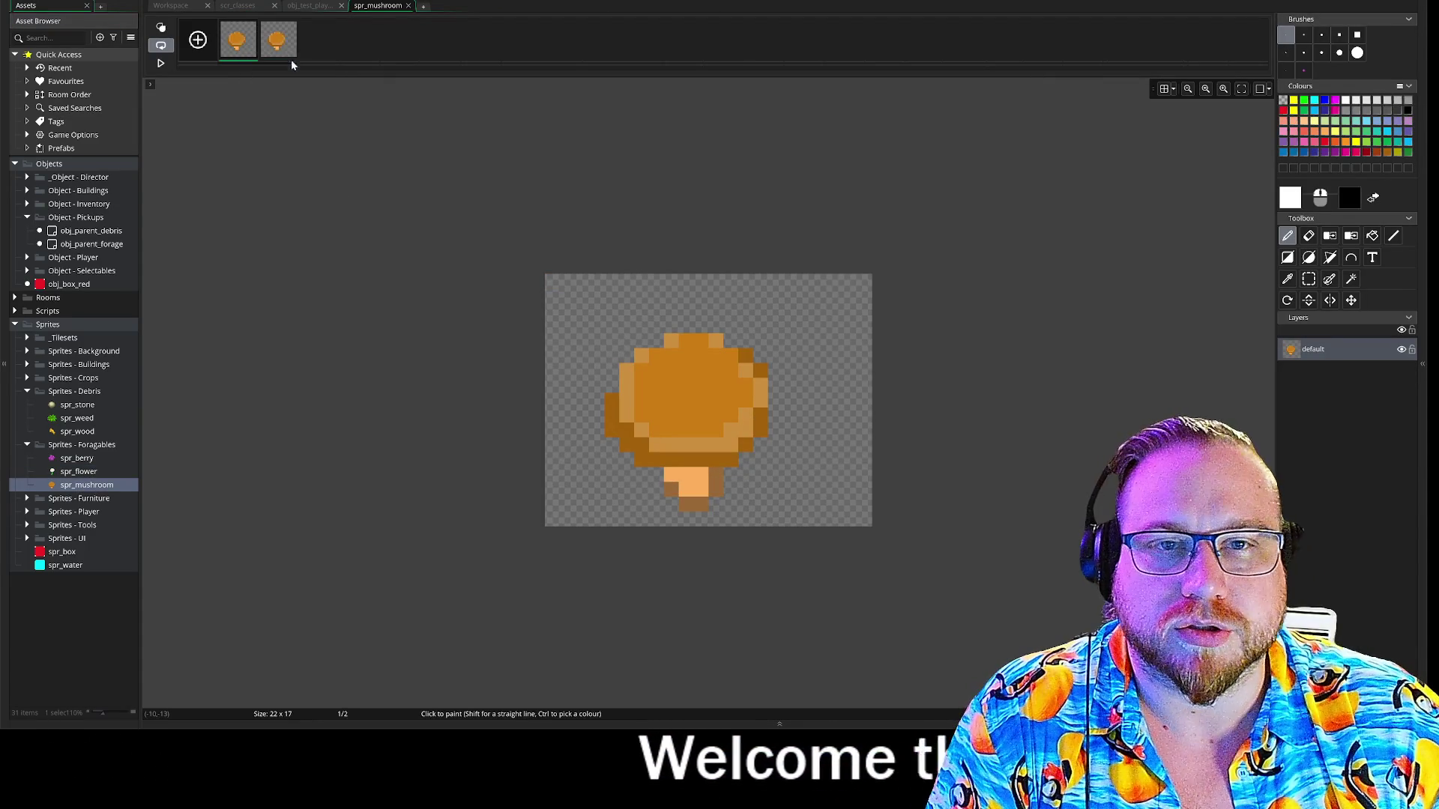
{"action": "left_click", "coordinate": [407, 6]}
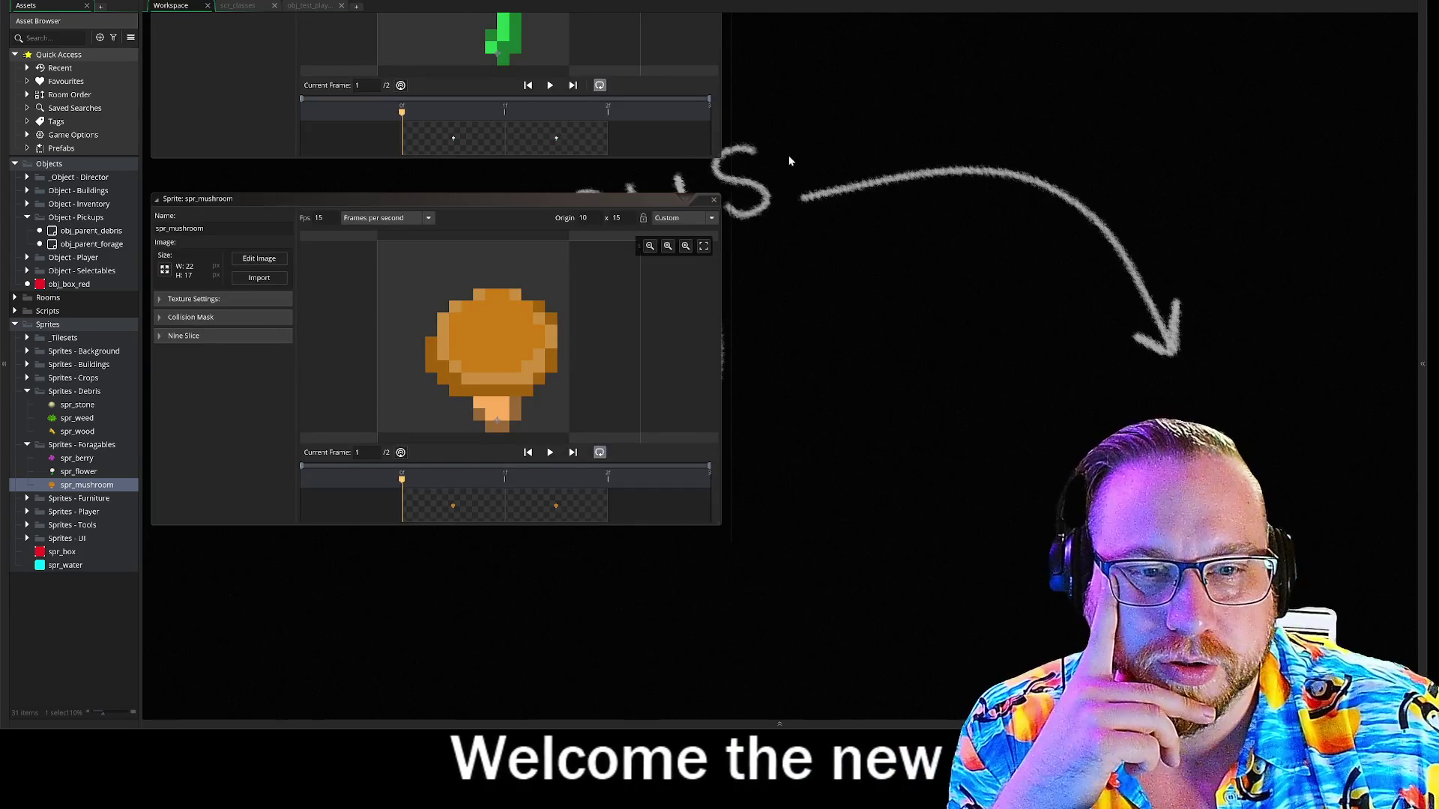
{"action": "scroll", "coordinate": [824, 225], "scroll_direction": "up", "scroll_amount": 10}
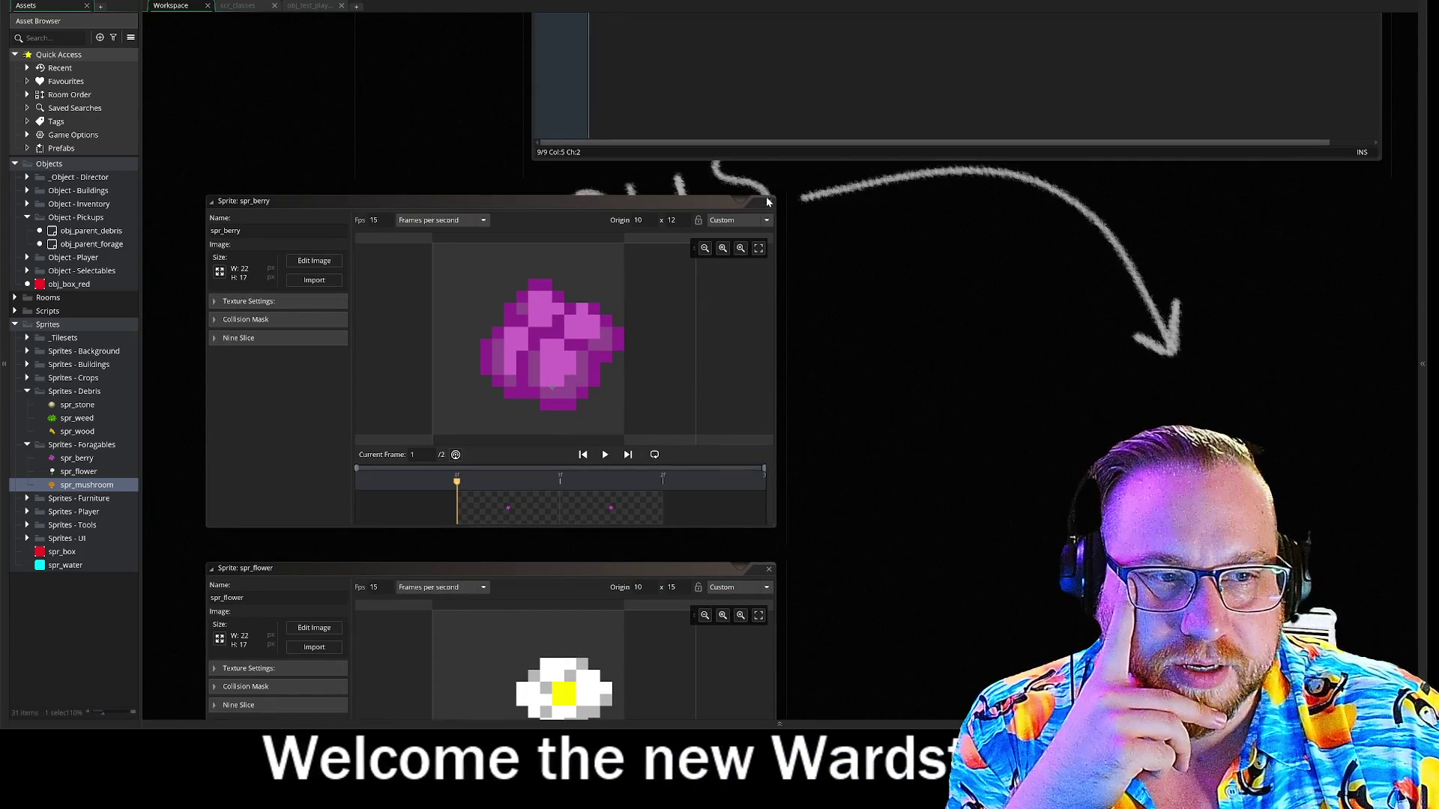
Close the spr_berry, spr_flower and spr_mushroom windows and return to the parent objects' event code.
{"action": "left_click", "coordinate": [768, 201]}
{"action": "left_click", "coordinate": [744, 224]}
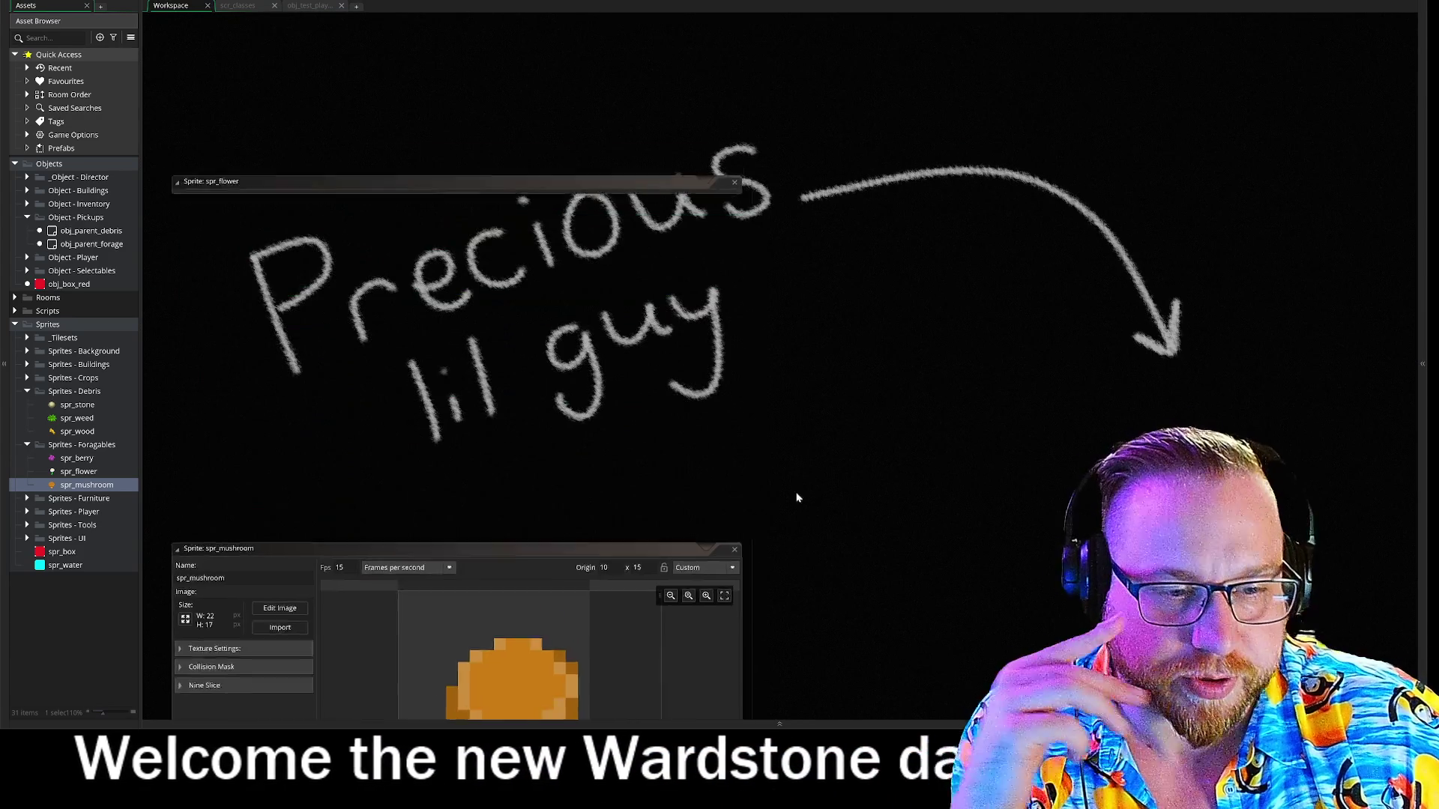
{"action": "left_click", "coordinate": [721, 498]}
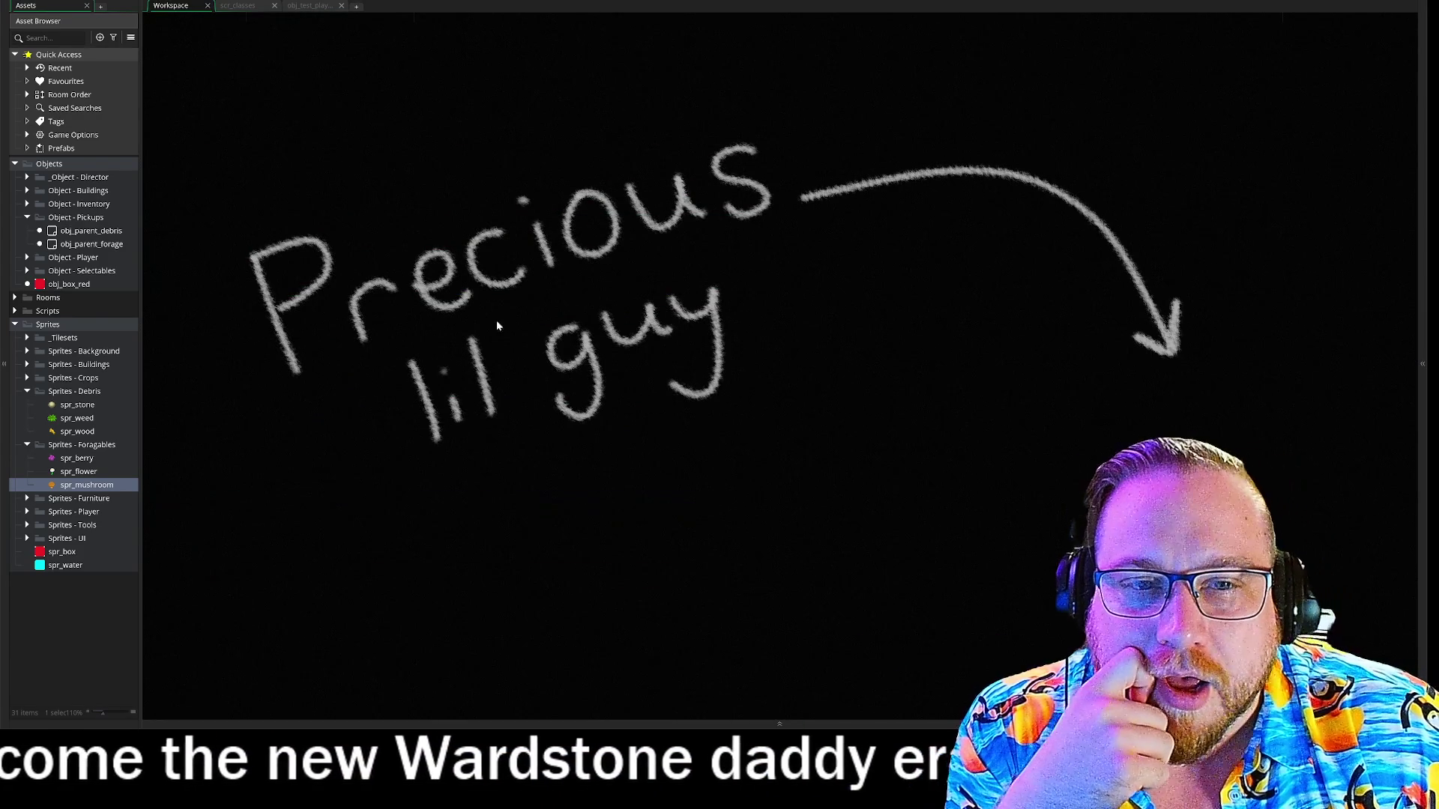
{"action": "scroll", "coordinate": [476, 459], "scroll_direction": "up", "scroll_amount": 5}
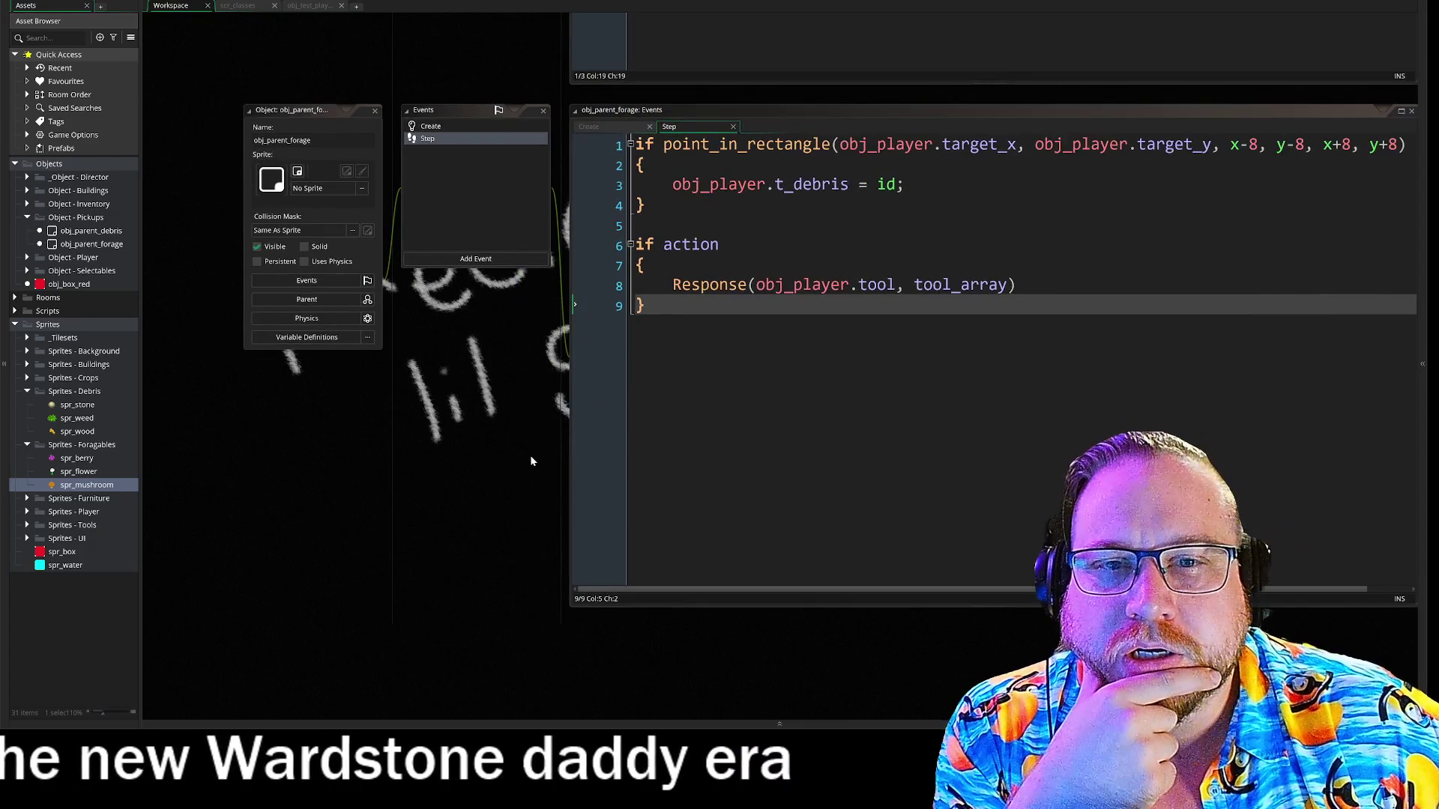
{"action": "scroll", "coordinate": [431, 427], "scroll_direction": "up", "scroll_amount": 3}
{"action": "scroll", "coordinate": [432, 428], "scroll_direction": "up", "scroll_amount": 5}
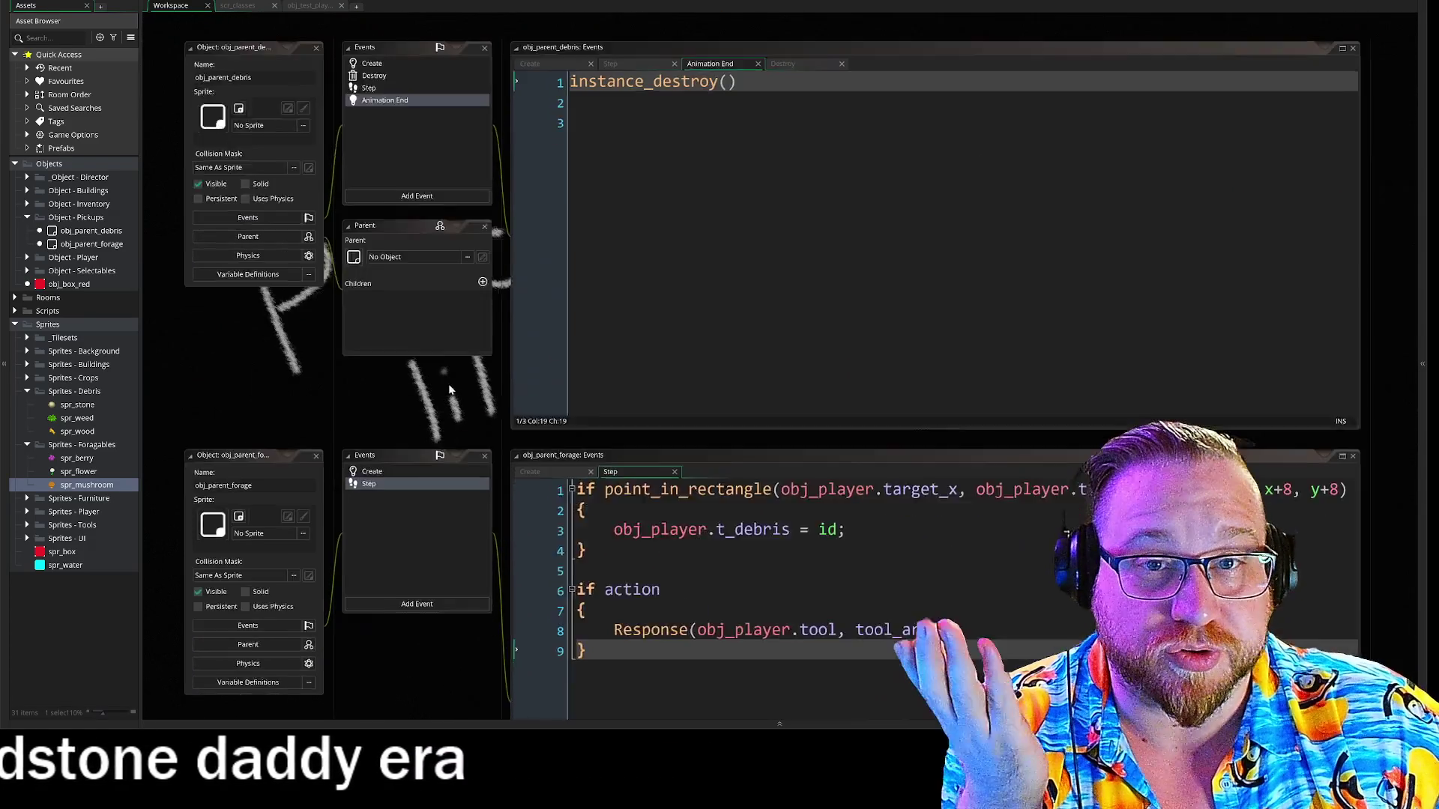
{"action": "left_click_drag", "start_coordinate": [448, 384], "coordinate": [424, 363]}
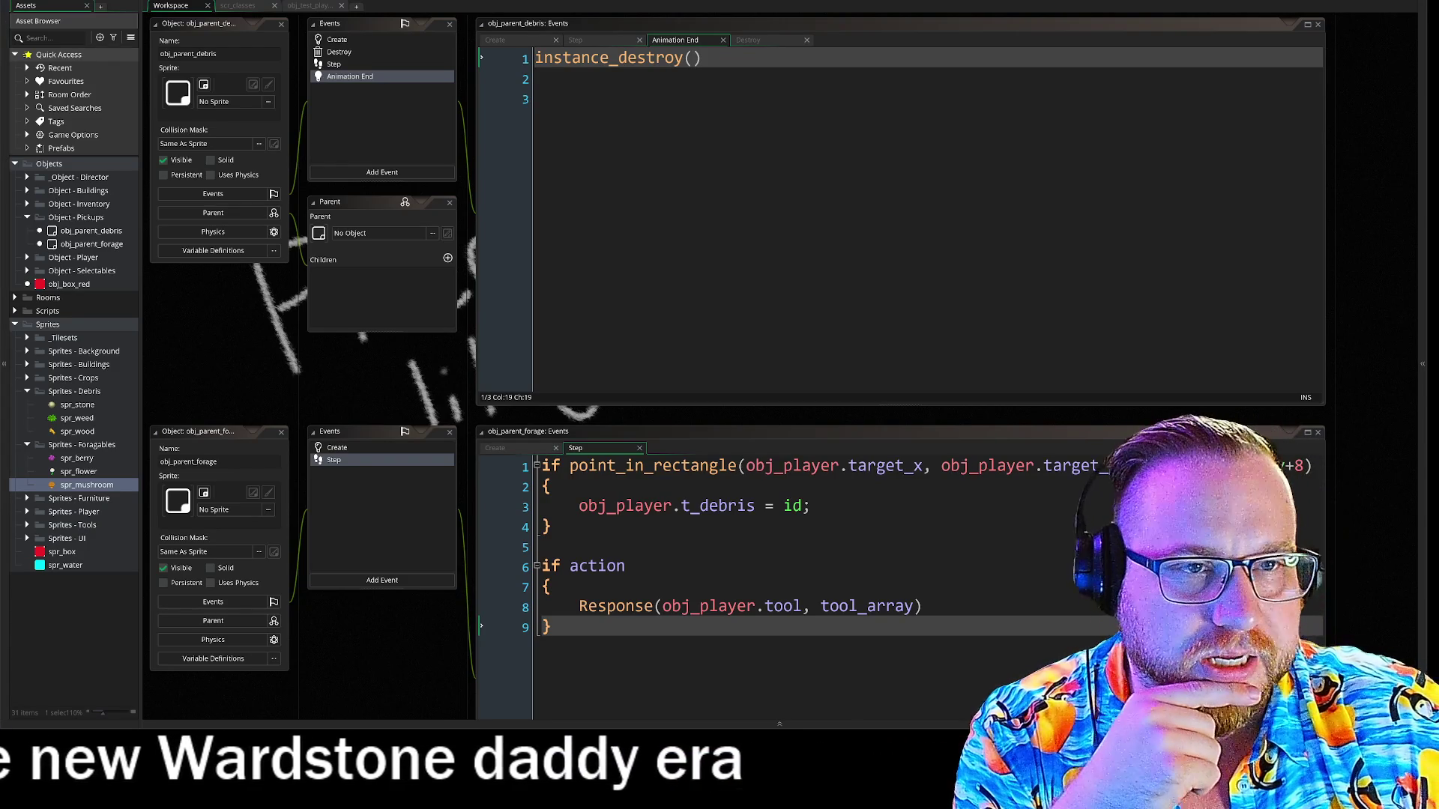
Open File Explorer at Home over the GameMaker workspace.
{"action": "mouse_move", "coordinate": [270, 394]}
{"action": "left_mouse_down"}
{"action": "mouse_move", "coordinate": [439, 385]}
{"action": "mouse_move", "coordinate": [447, 434]}
{"action": "mouse_move", "coordinate": [431, 429]}
{"action": "left_mouse_up"}
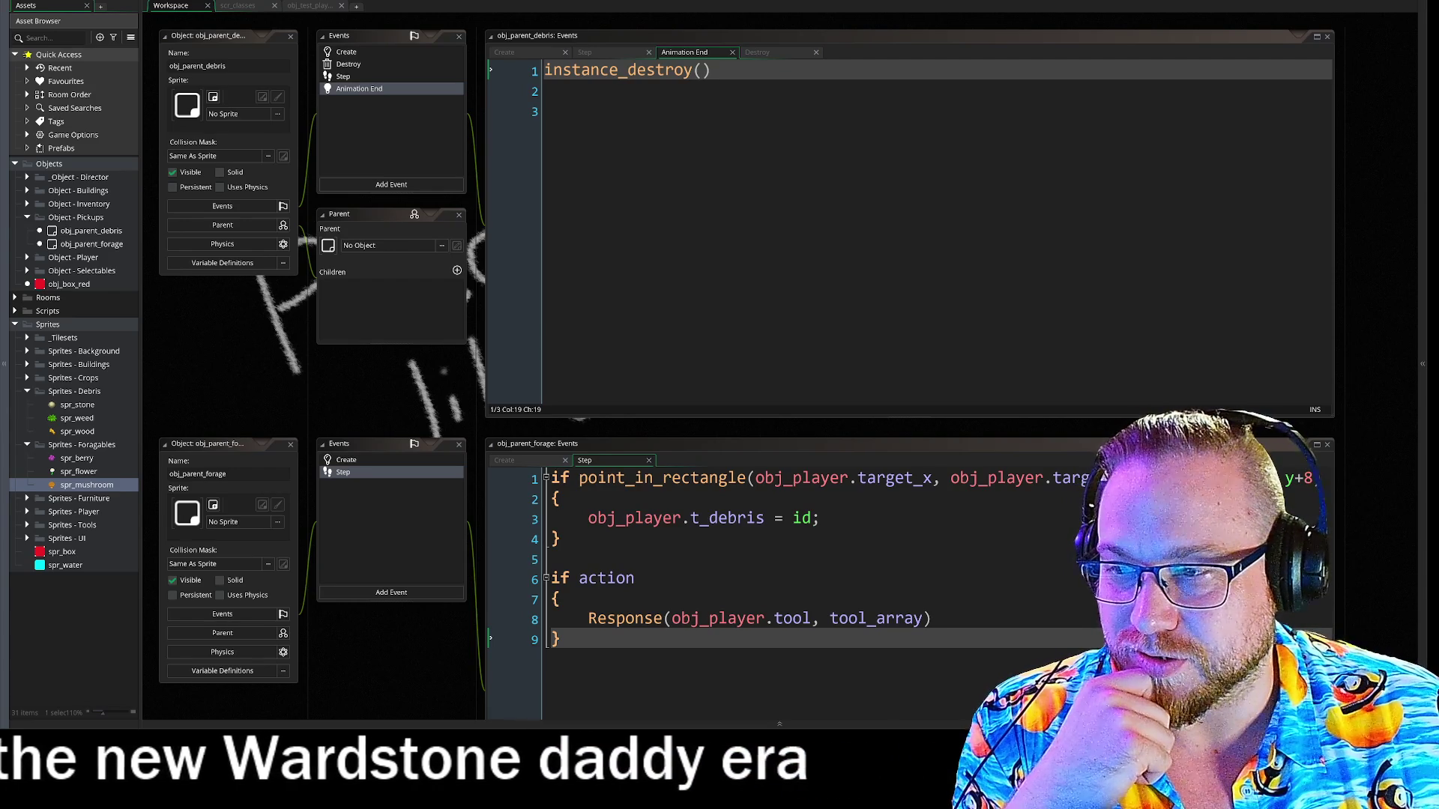
{"action": "key", "text": "super+e"}
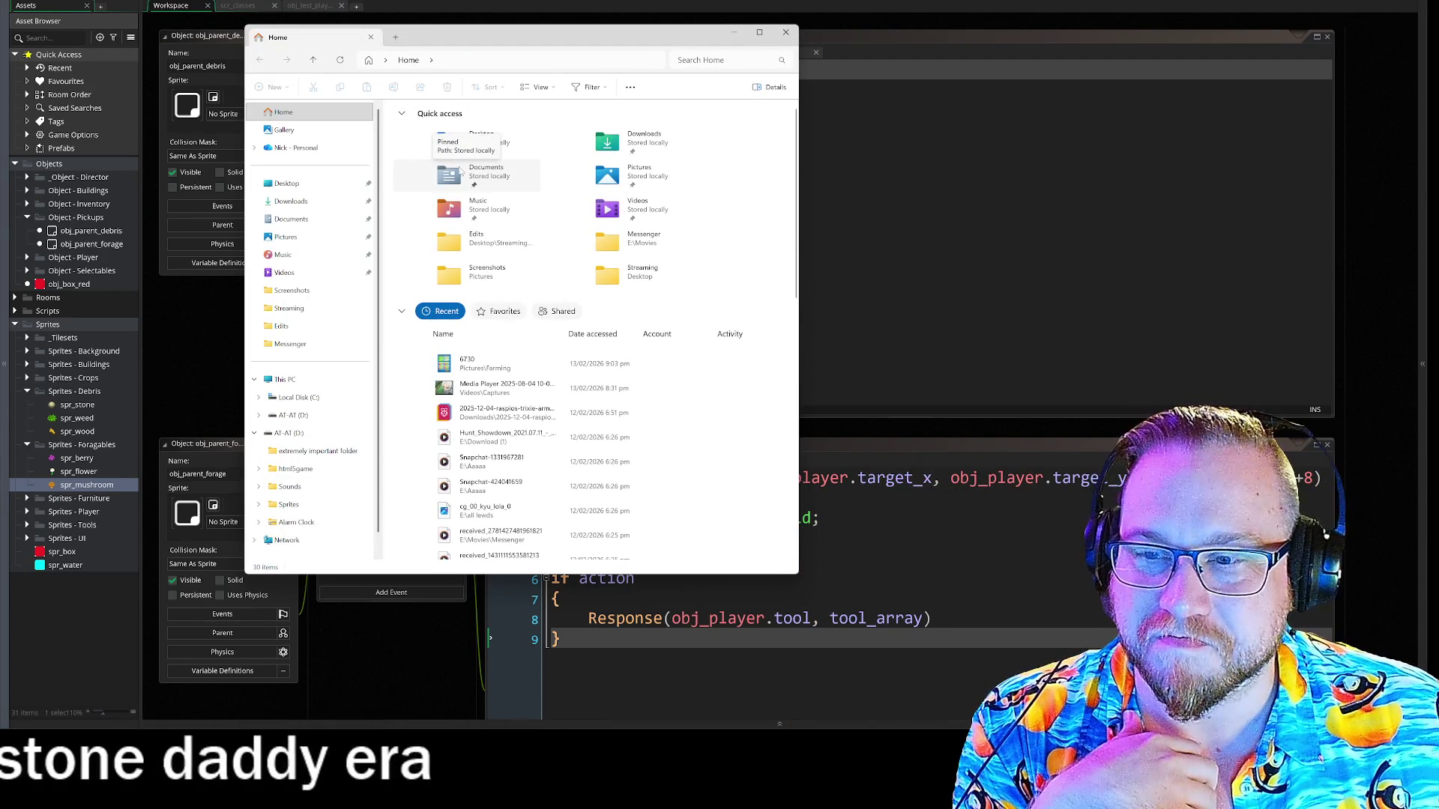
Minimize File Explorer and bring the Twitch stream window to the front.
{"action": "left_click", "coordinate": [735, 33]}
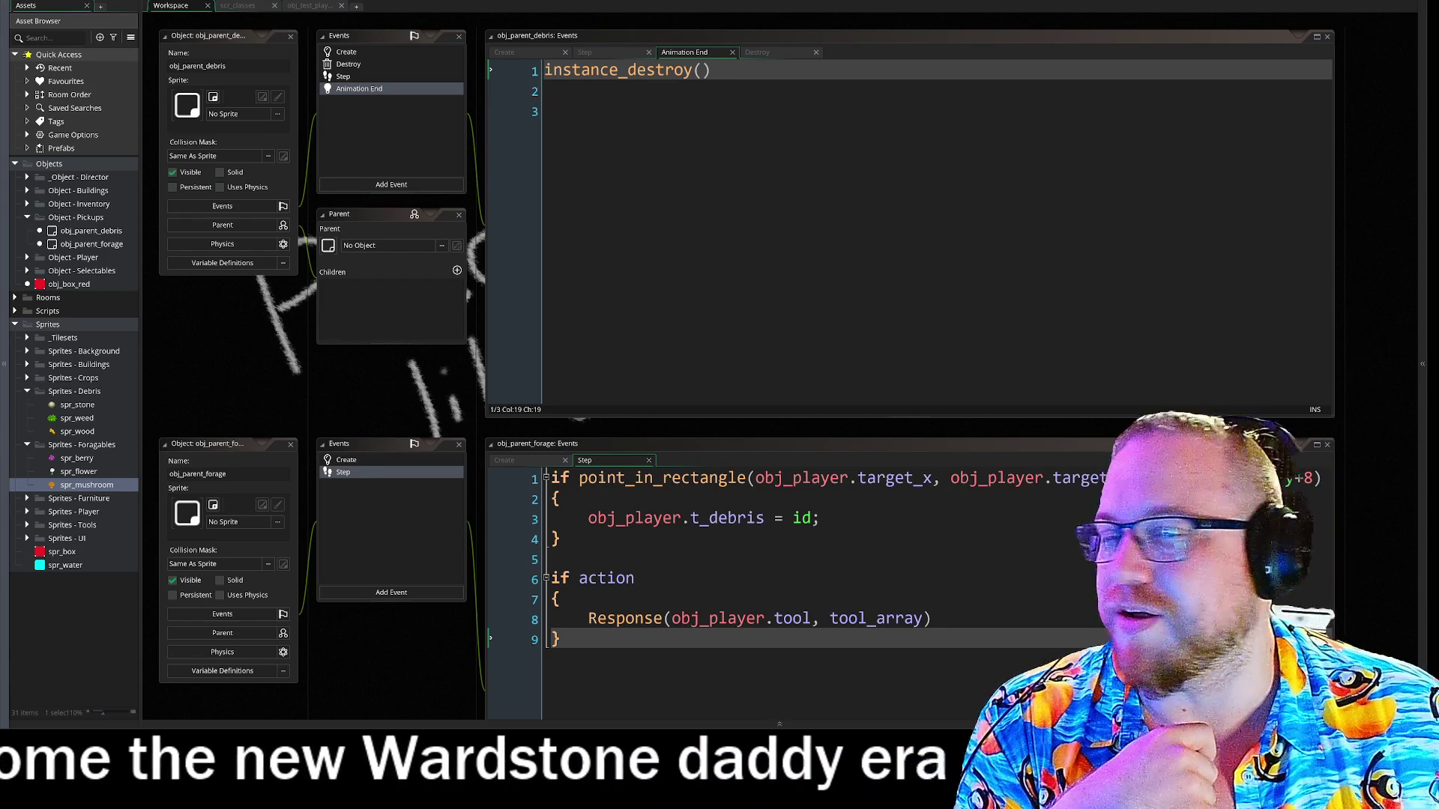
{"action": "key", "text": "alt+Tab"}
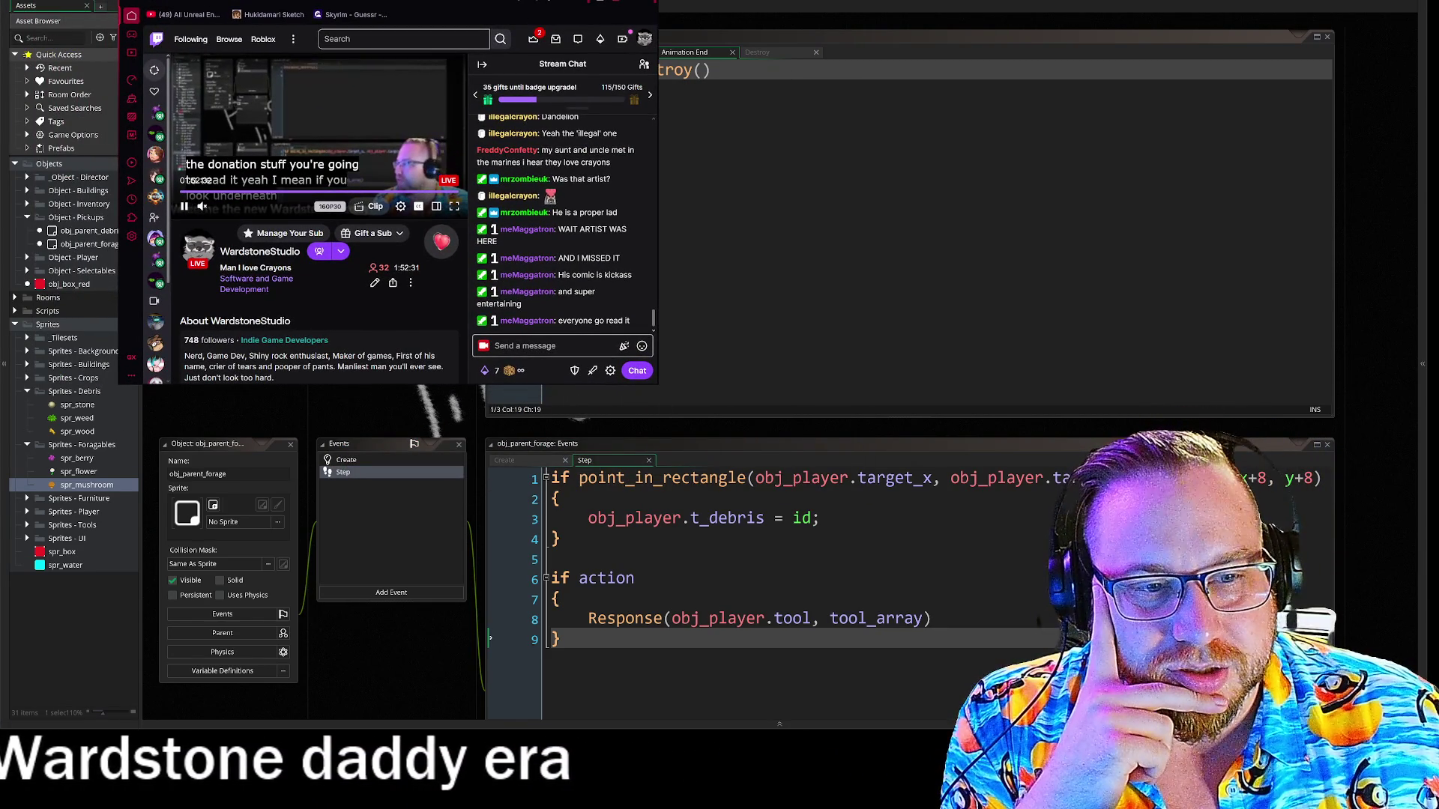
Enlarge the Twitch browser window and scroll down to the channel's About panels and back.
{"action": "left_click_drag", "start_coordinate": [657, 383], "coordinate": [1076, 579]}
{"action": "scroll", "coordinate": [652, 344], "scroll_direction": "down", "scroll_amount": 6}
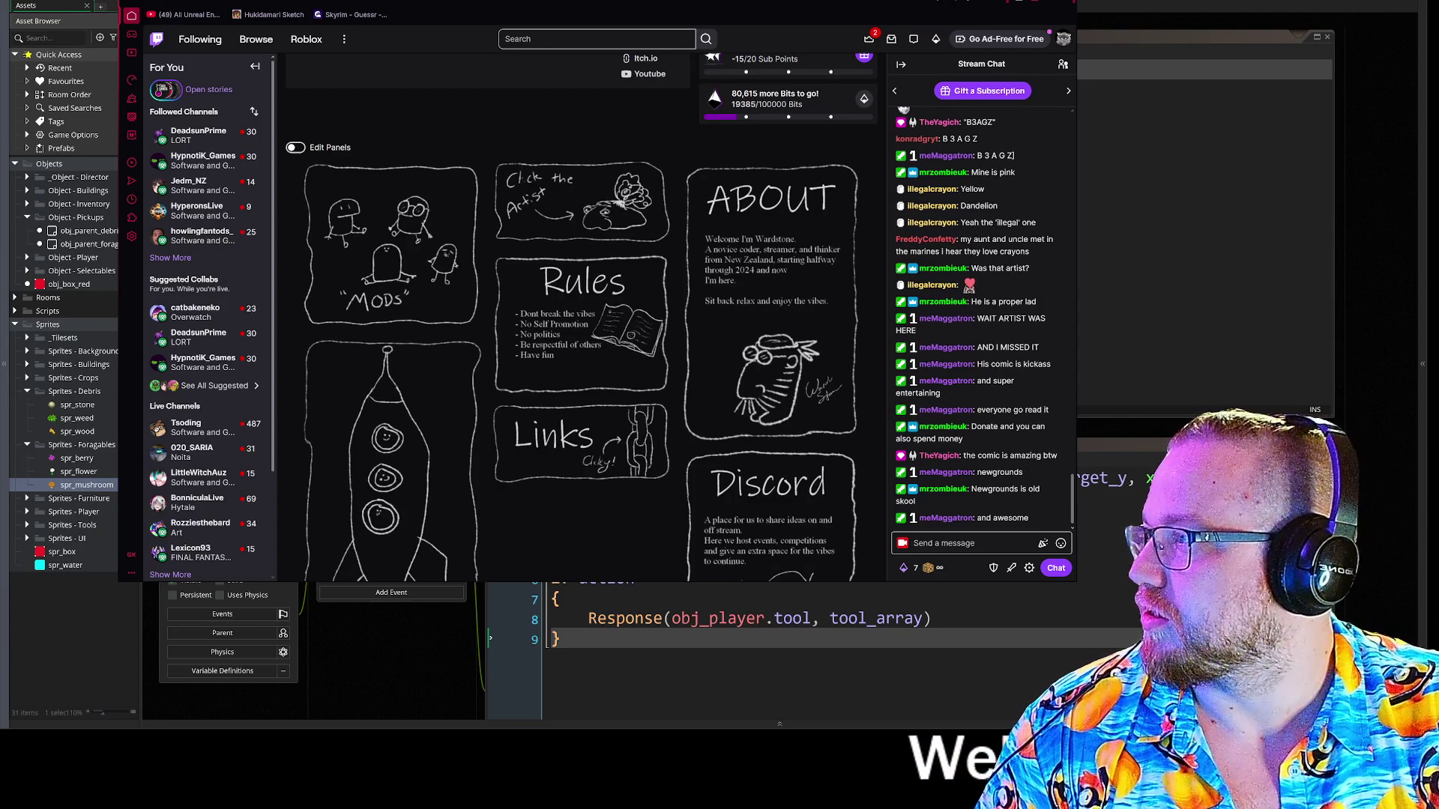
{"action": "scroll", "coordinate": [581, 314], "scroll_direction": "up", "scroll_amount": 6}
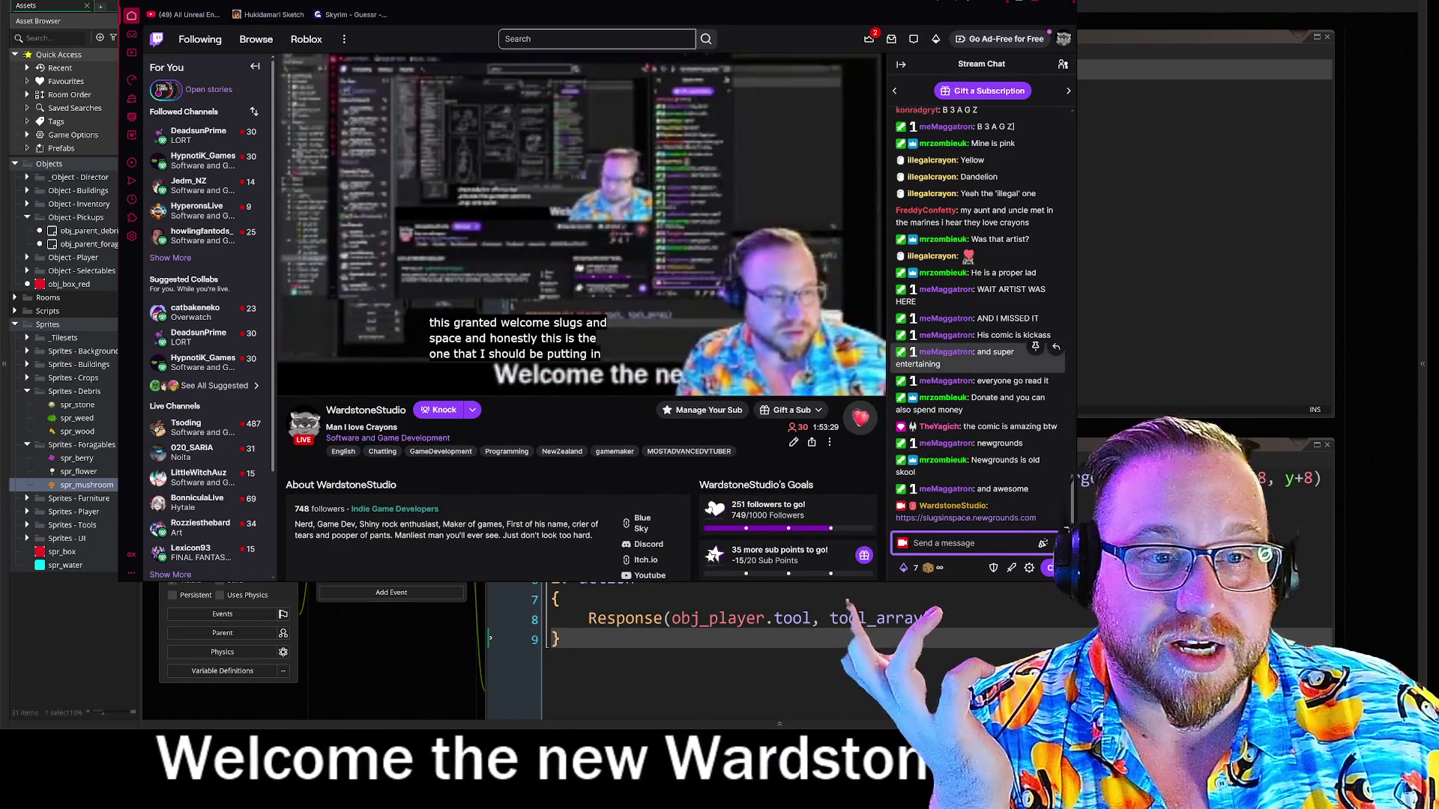
Return to the top of the Twitch channel page beside the stream chat.
{"action": "mouse_move", "coordinate": [677, 173]}
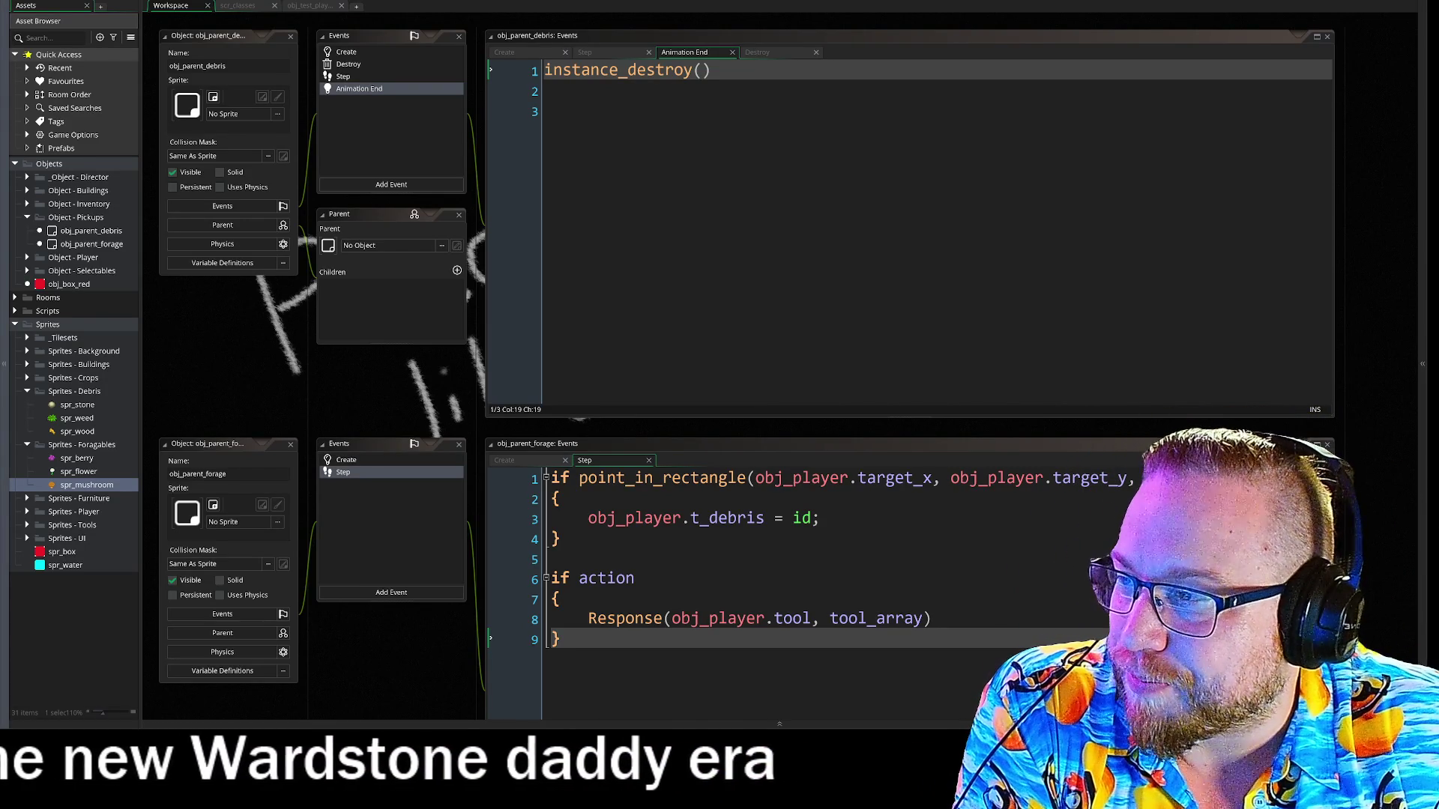
Switch to the Discord window open on the server's the-contest channel.
{"action": "key", "text": "alt+Tab"}
Move the Discord window aside to reveal the GameMaker code, then bring the diary-page image view forward.
{"action": "left_click_drag", "start_coordinate": [650, 20], "coordinate": [588, 20]}
{"action": "left_click_drag", "start_coordinate": [587, 6], "coordinate": [546, 13]}
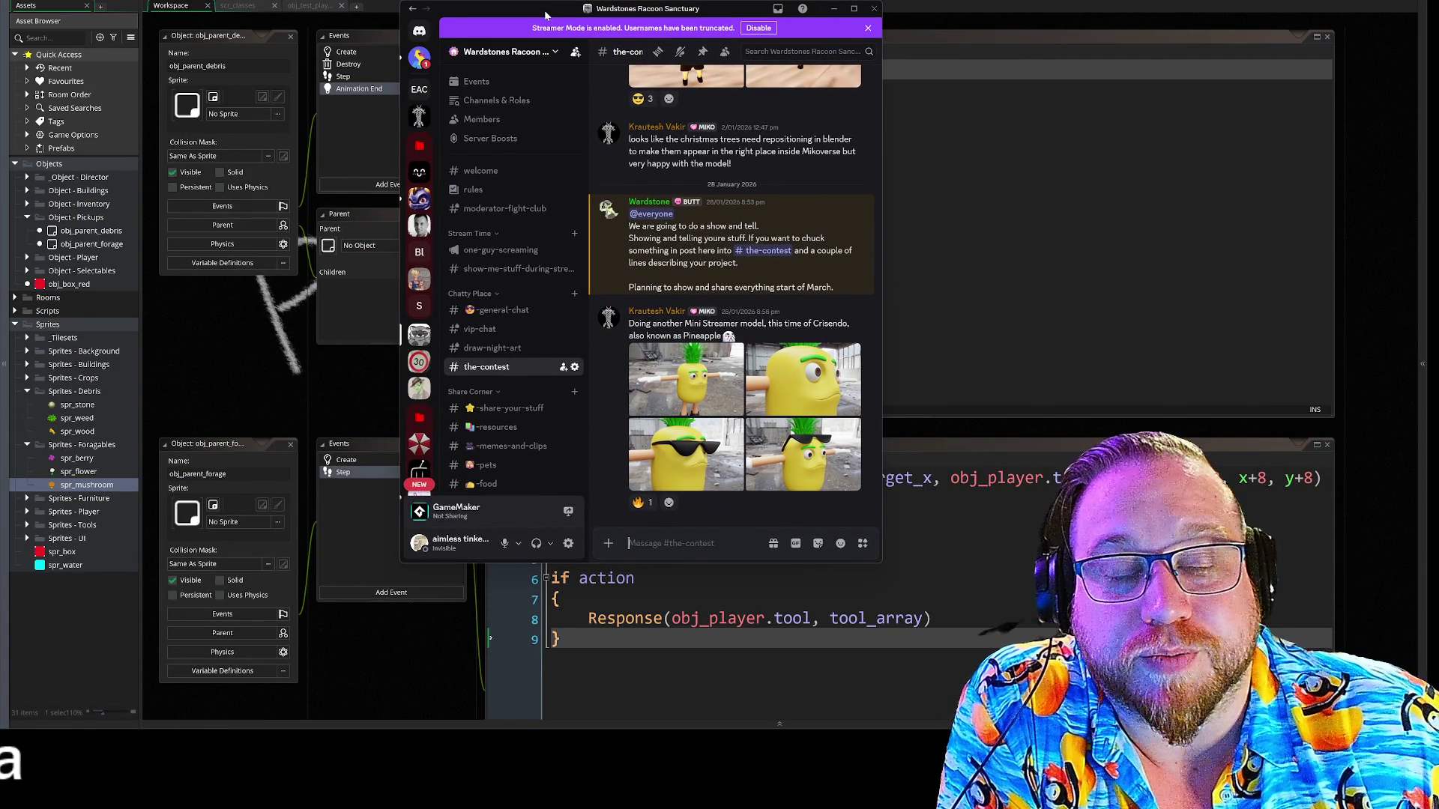
{"action": "left_click_drag", "start_coordinate": [545, 14], "coordinate": [548, 21]}
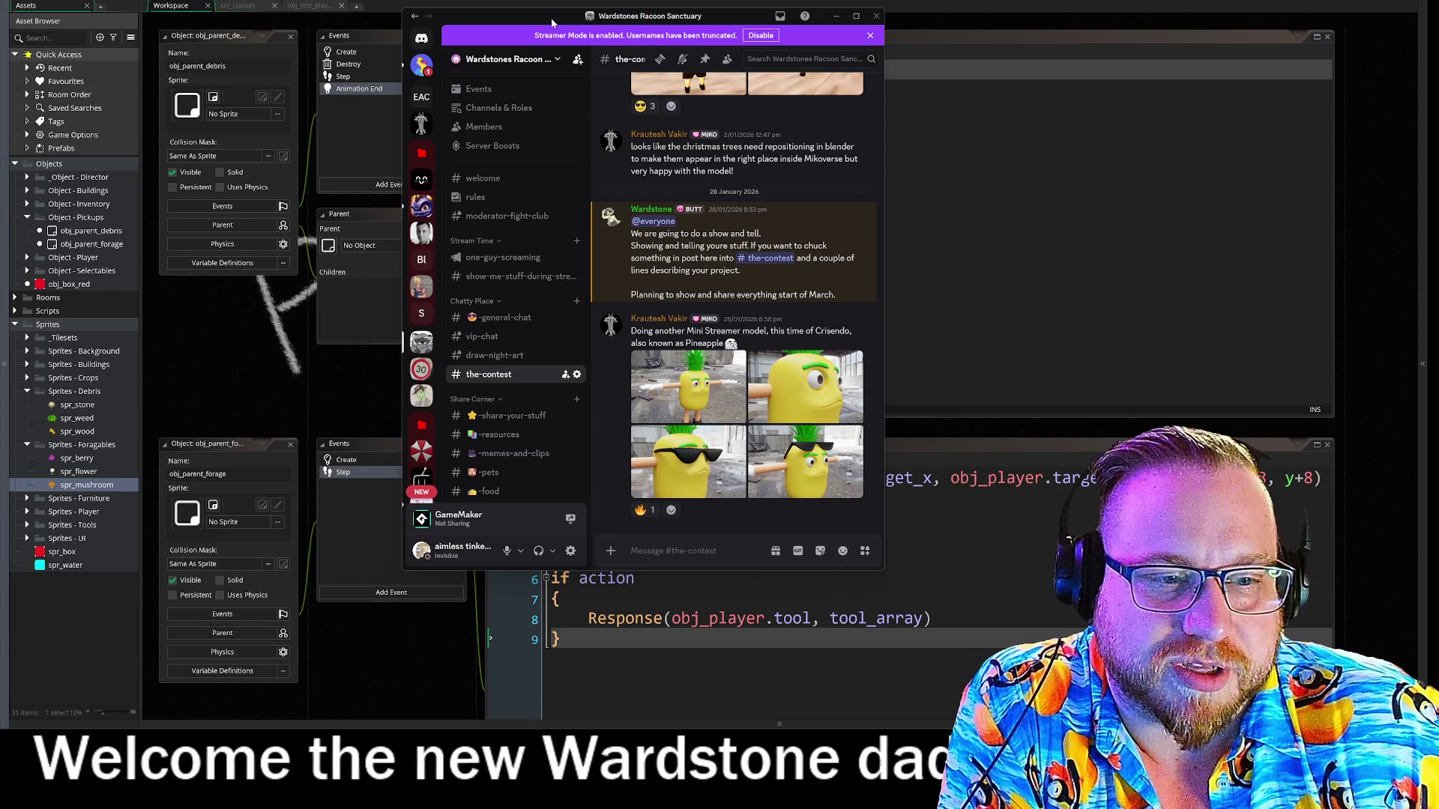
{"action": "left_click_drag", "start_coordinate": [552, 23], "coordinate": [0, 23]}
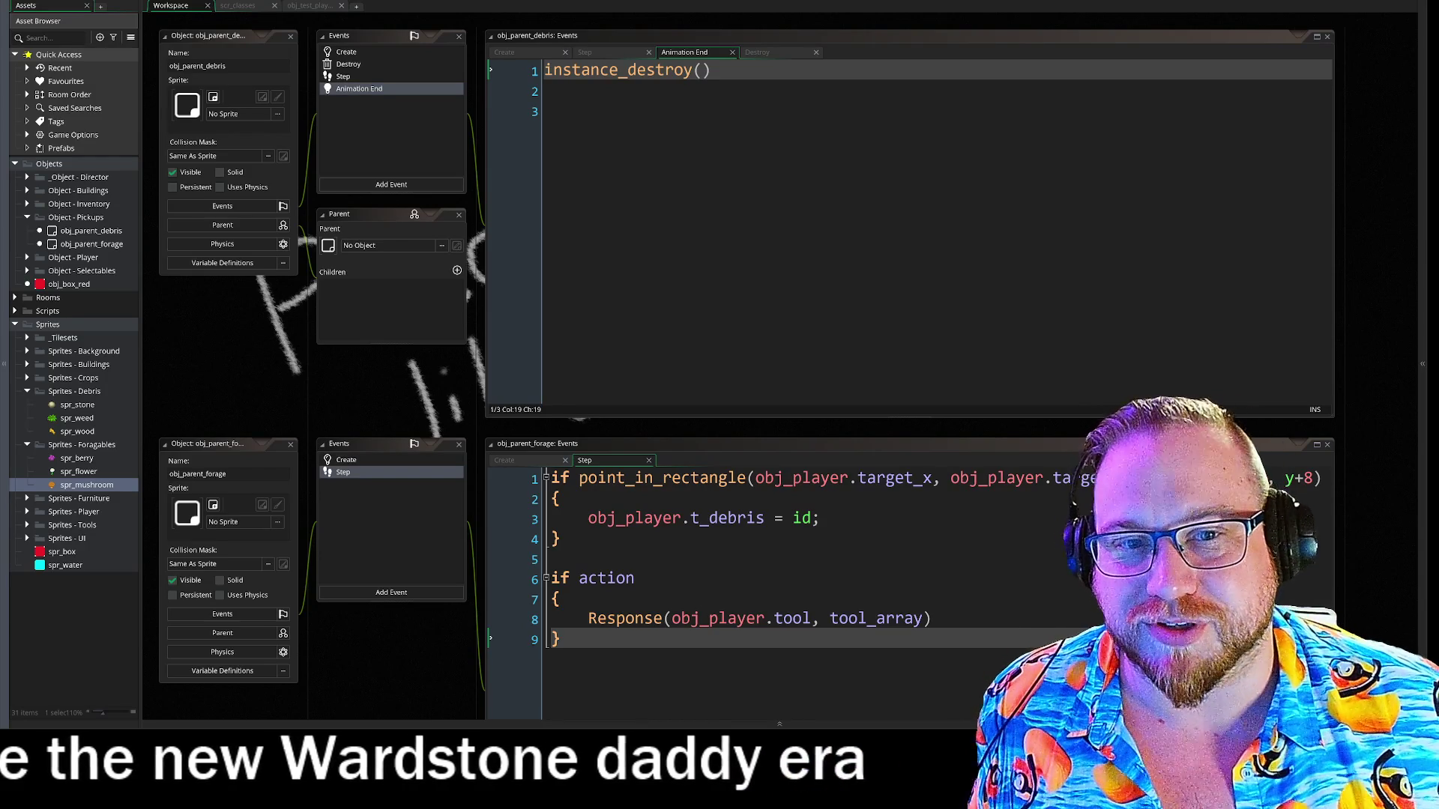
{"action": "key", "text": "alt+Tab"}
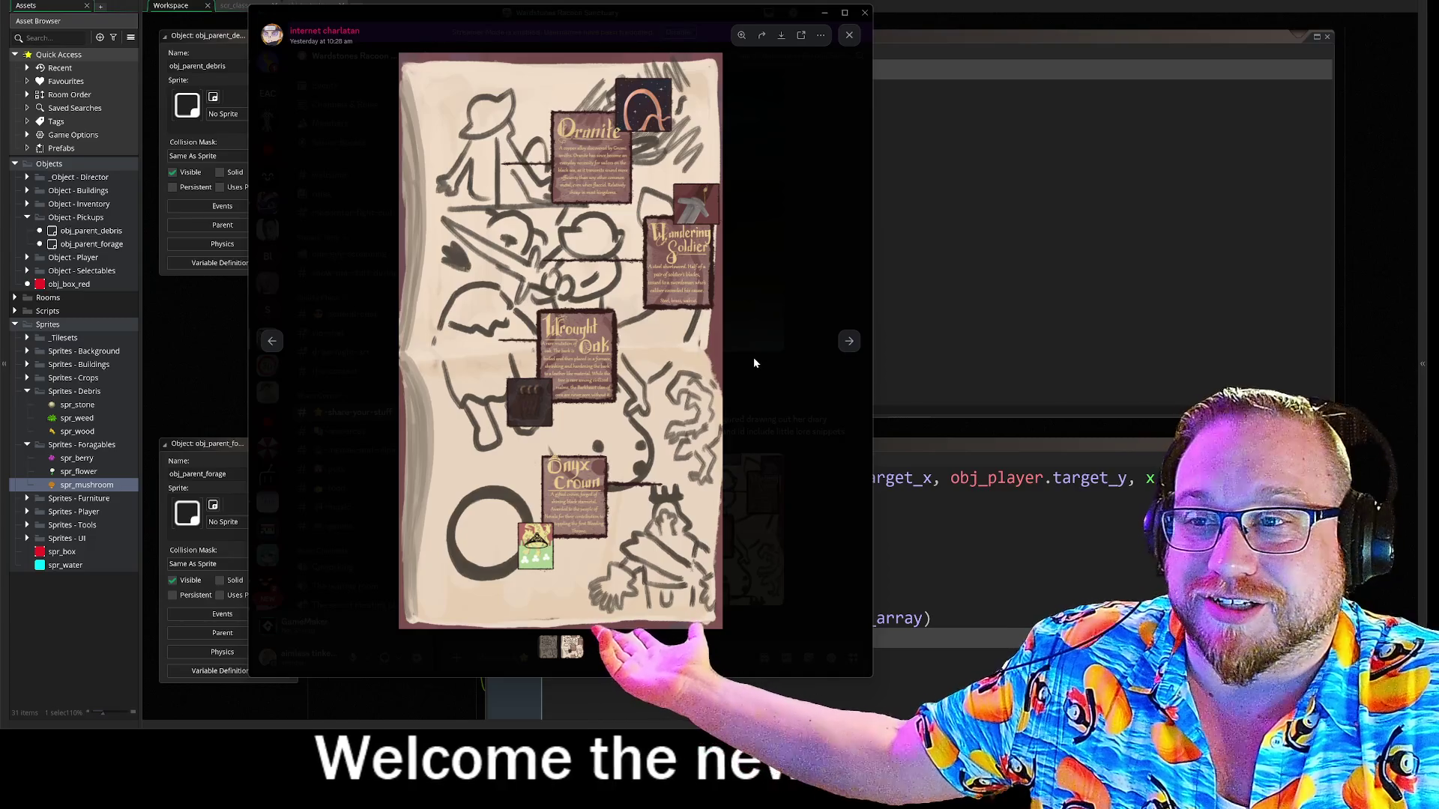
Compare the plain sketch and annotated versions of the diary drawing, then close the image view.
{"action": "left_click", "coordinate": [273, 343]}
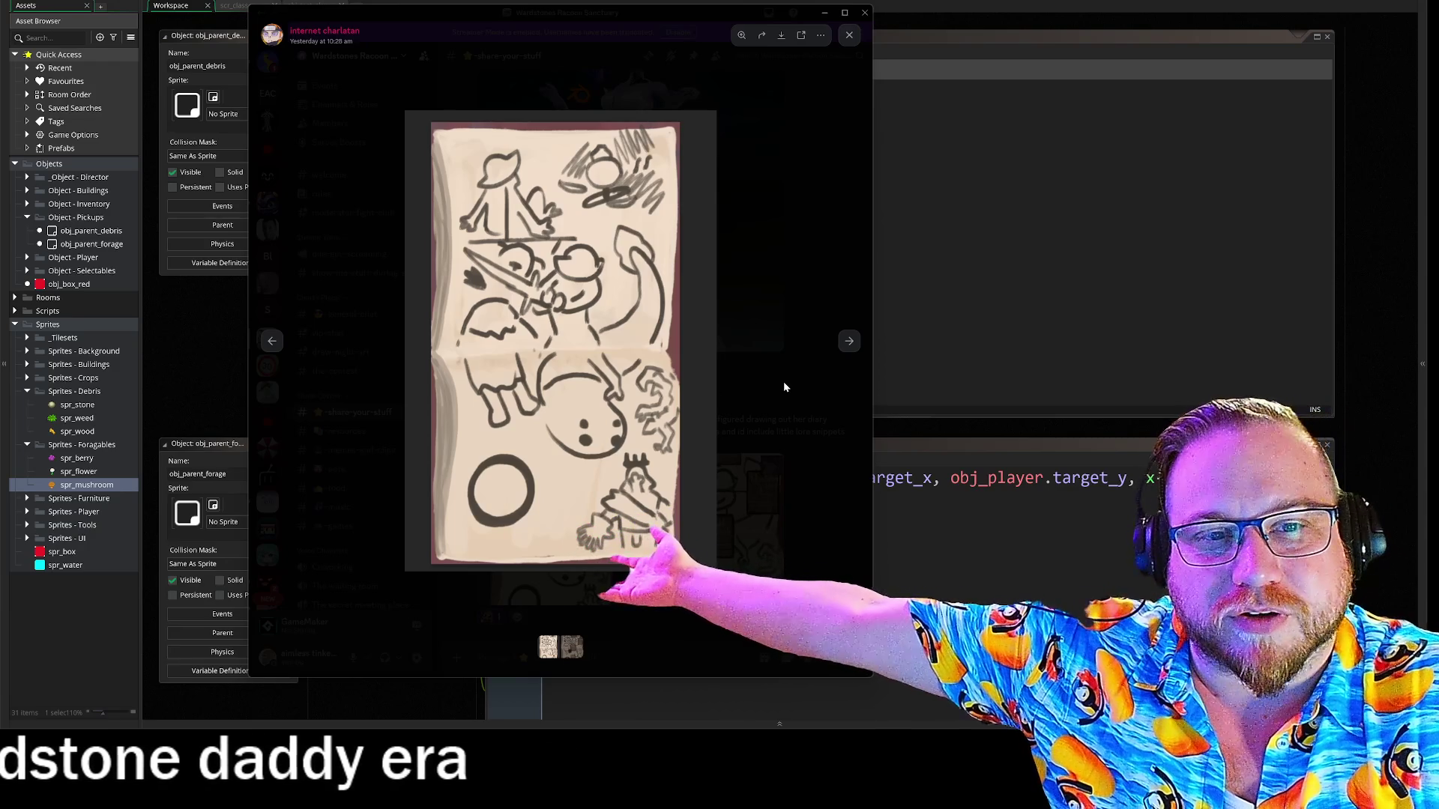
{"action": "left_click", "coordinate": [844, 346]}
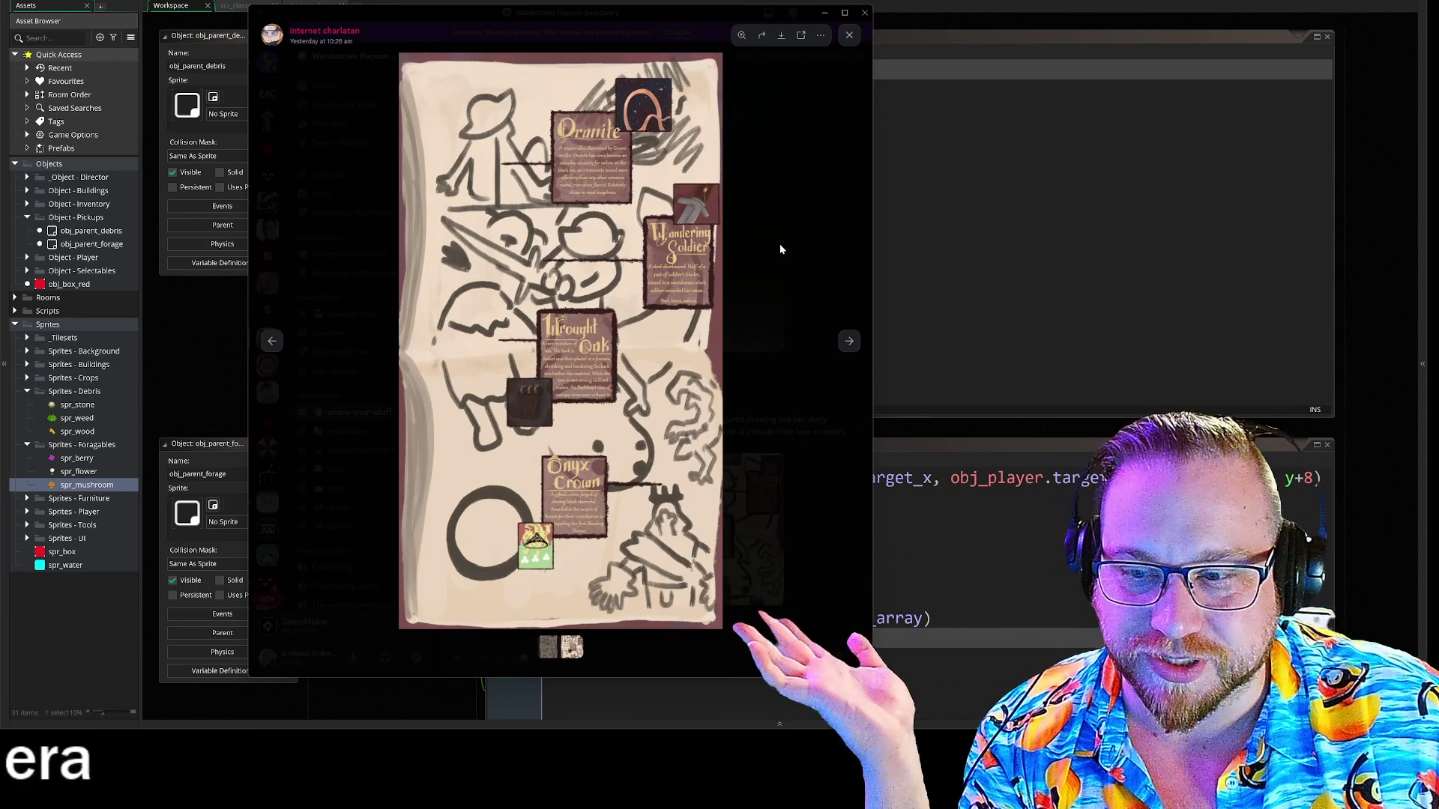
{"action": "left_click", "coordinate": [792, 240]}
{"action": "scroll", "coordinate": [708, 292], "scroll_direction": "up", "scroll_amount": 10}
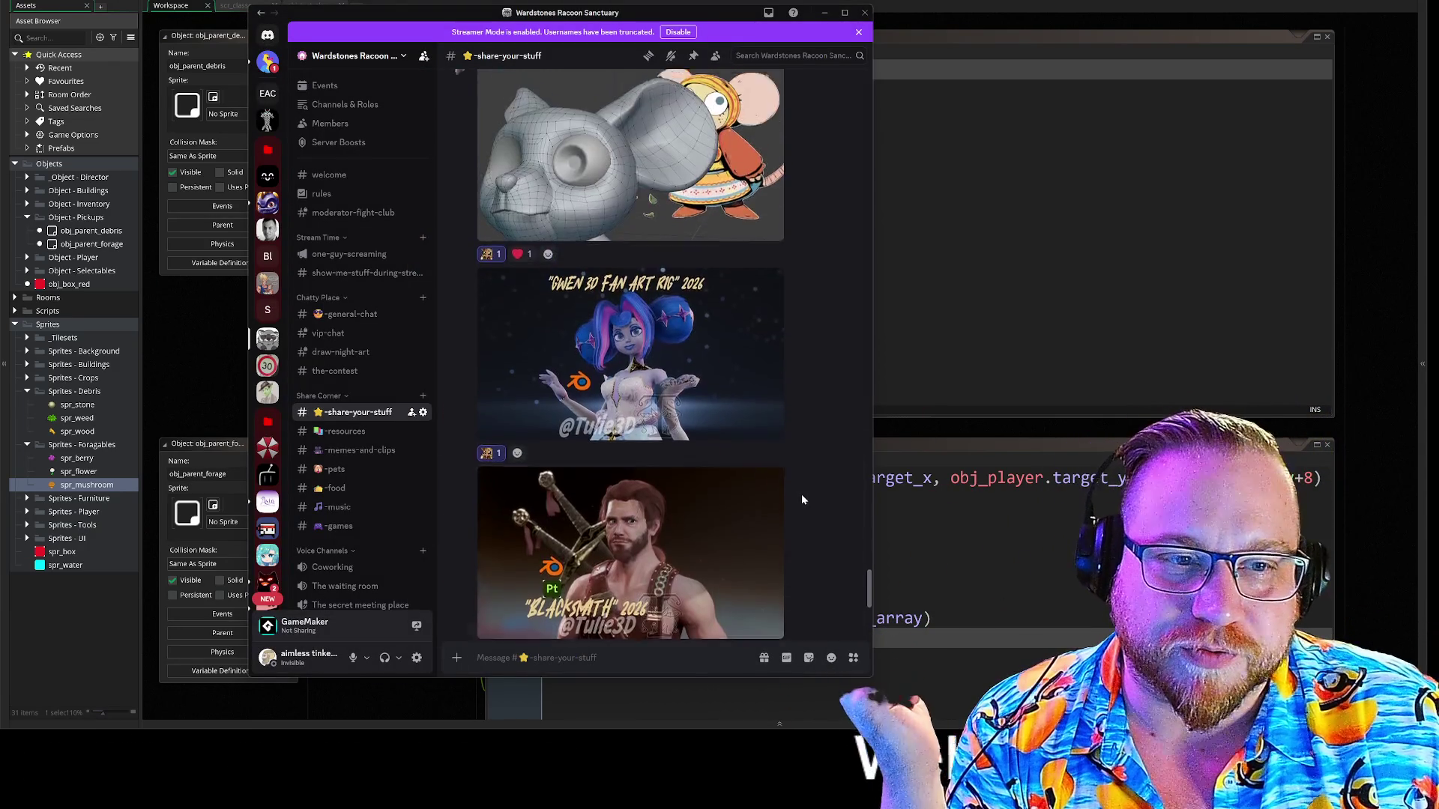
View the Blacksmith, Gwen fan-art and pug character images full size in #share-your-stuff.
{"action": "scroll", "coordinate": [708, 295], "scroll_direction": "down", "scroll_amount": 5}
{"action": "left_click", "coordinate": [749, 487]}
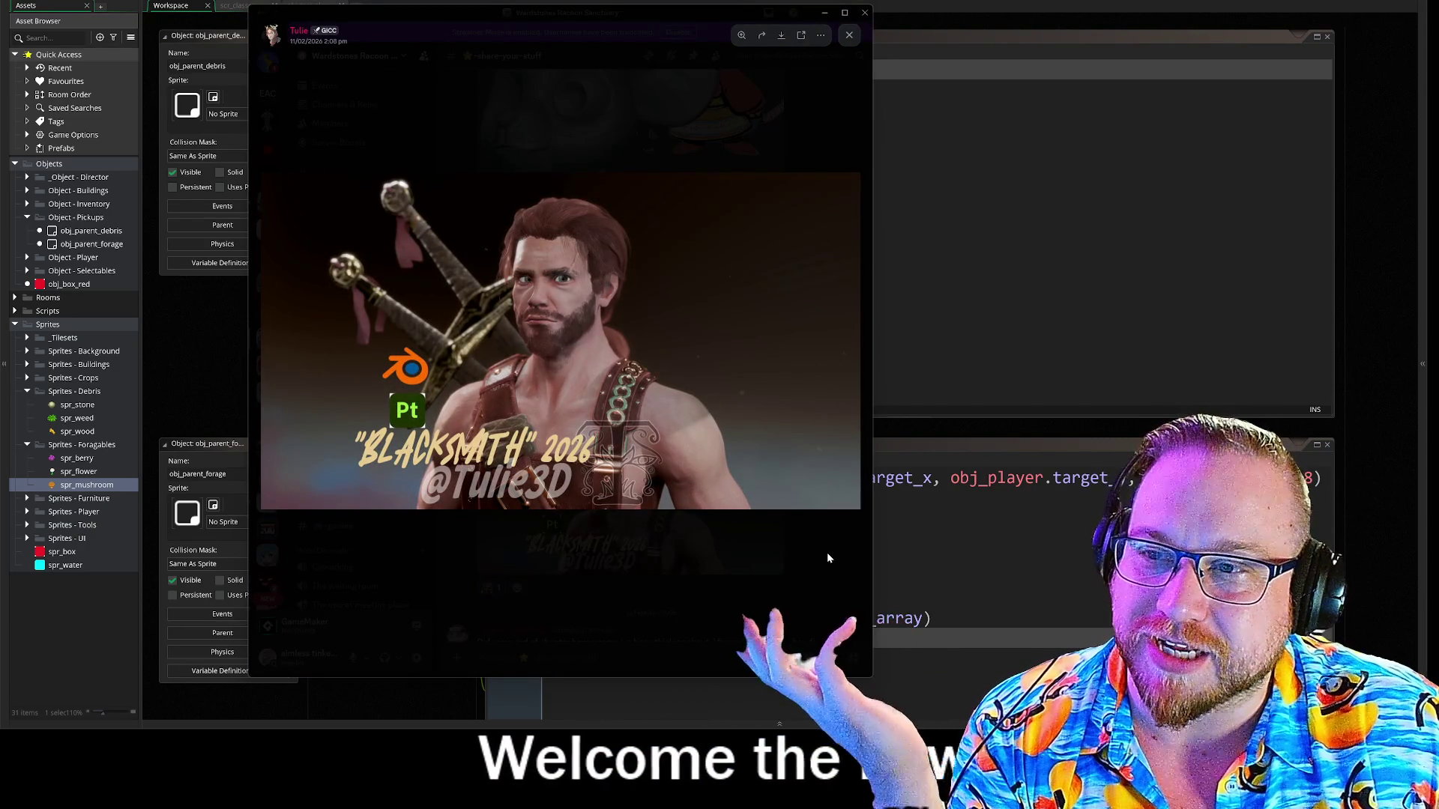
{"action": "left_click", "coordinate": [827, 559]}
{"action": "left_click", "coordinate": [627, 292]}
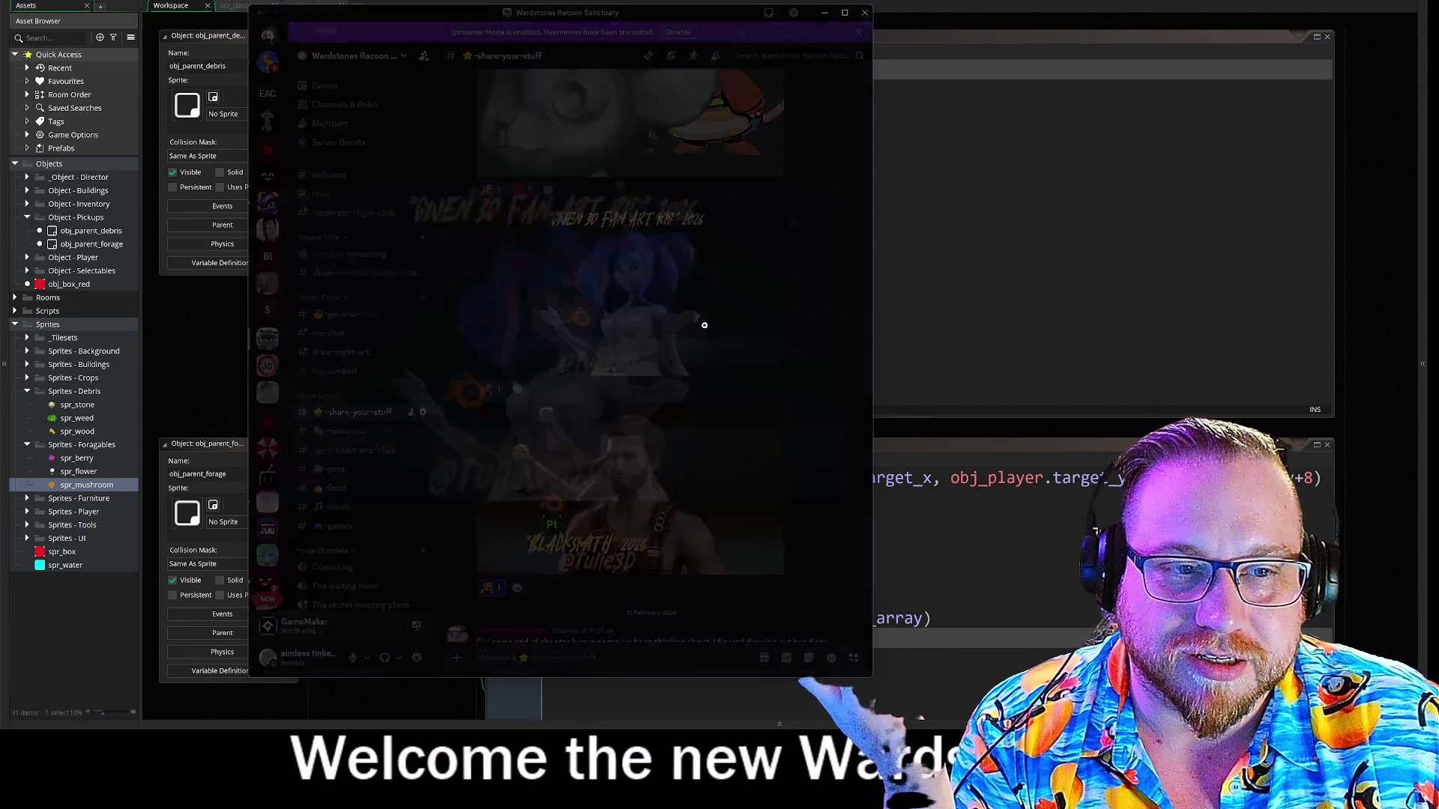
{"action": "left_click", "coordinate": [832, 577]}
{"action": "scroll", "coordinate": [734, 469], "scroll_direction": "up", "scroll_amount": 10}
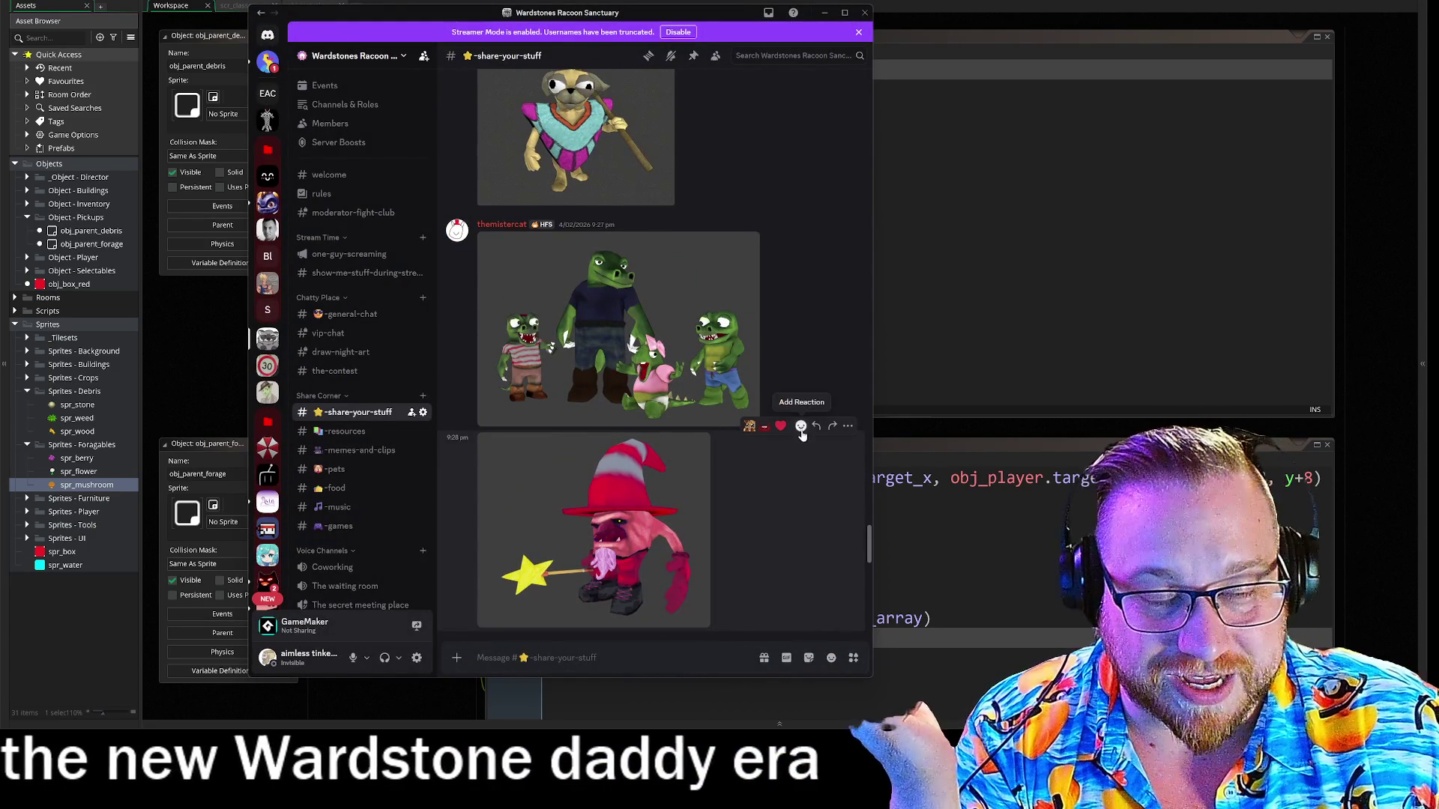
{"action": "scroll", "coordinate": [829, 439], "scroll_direction": "up", "scroll_amount": 2}
{"action": "scroll", "coordinate": [829, 435], "scroll_direction": "up", "scroll_amount": 3}
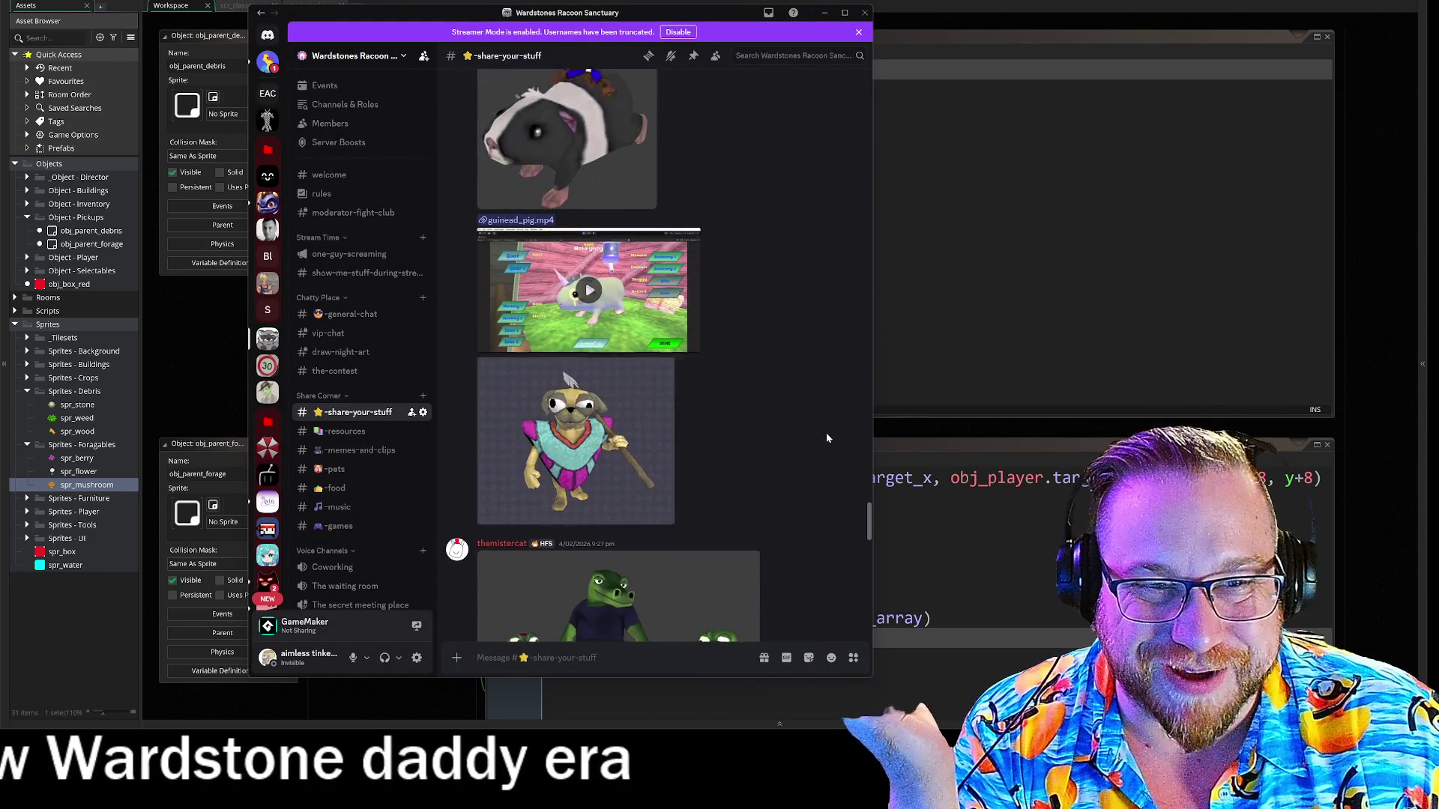
{"action": "left_click", "coordinate": [580, 441]}
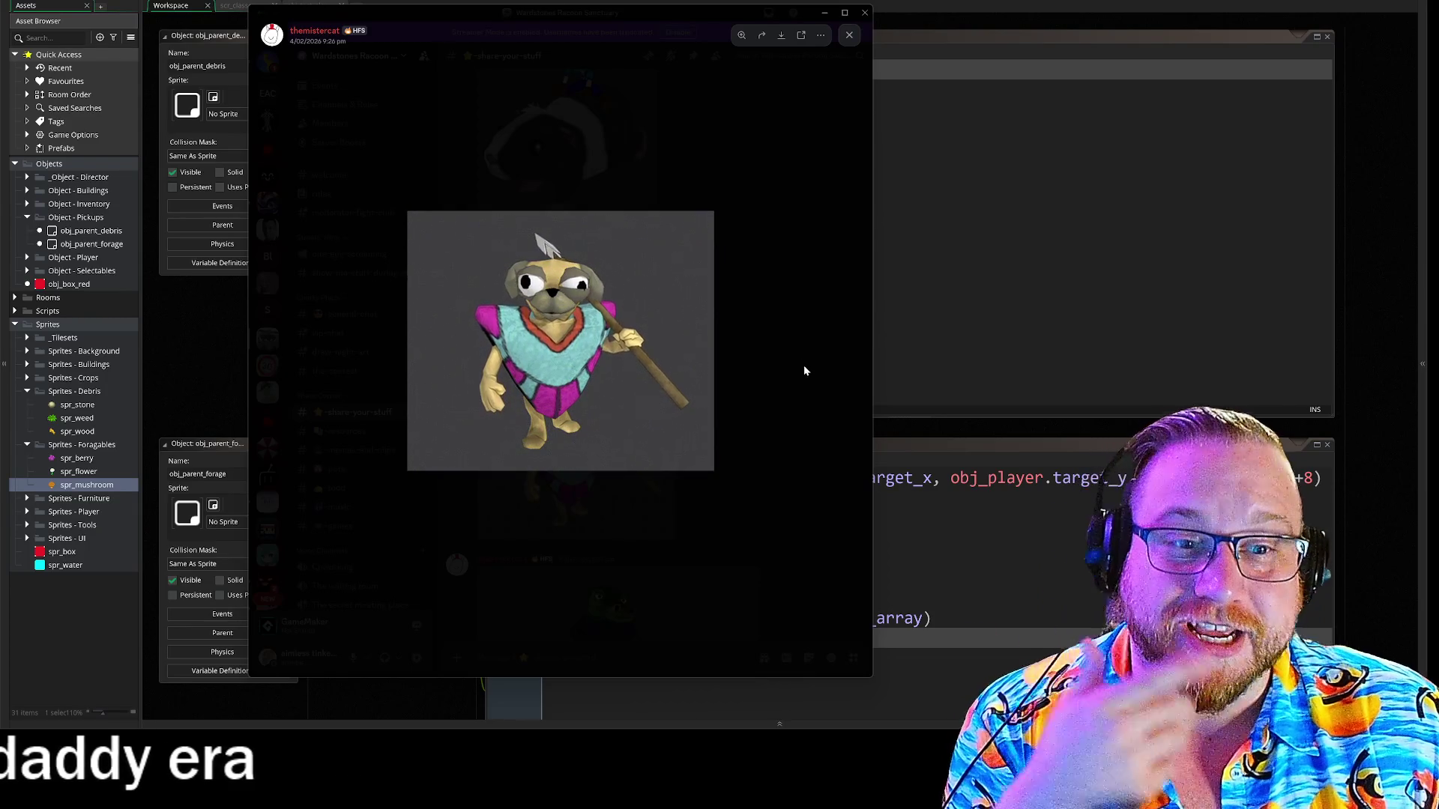
{"action": "left_click", "coordinate": [802, 366]}
Scroll back through earlier #share-your-stuff posts, then minimize Discord to return to GameMaker.
{"action": "scroll", "coordinate": [800, 370], "scroll_direction": "up", "scroll_amount": 7}
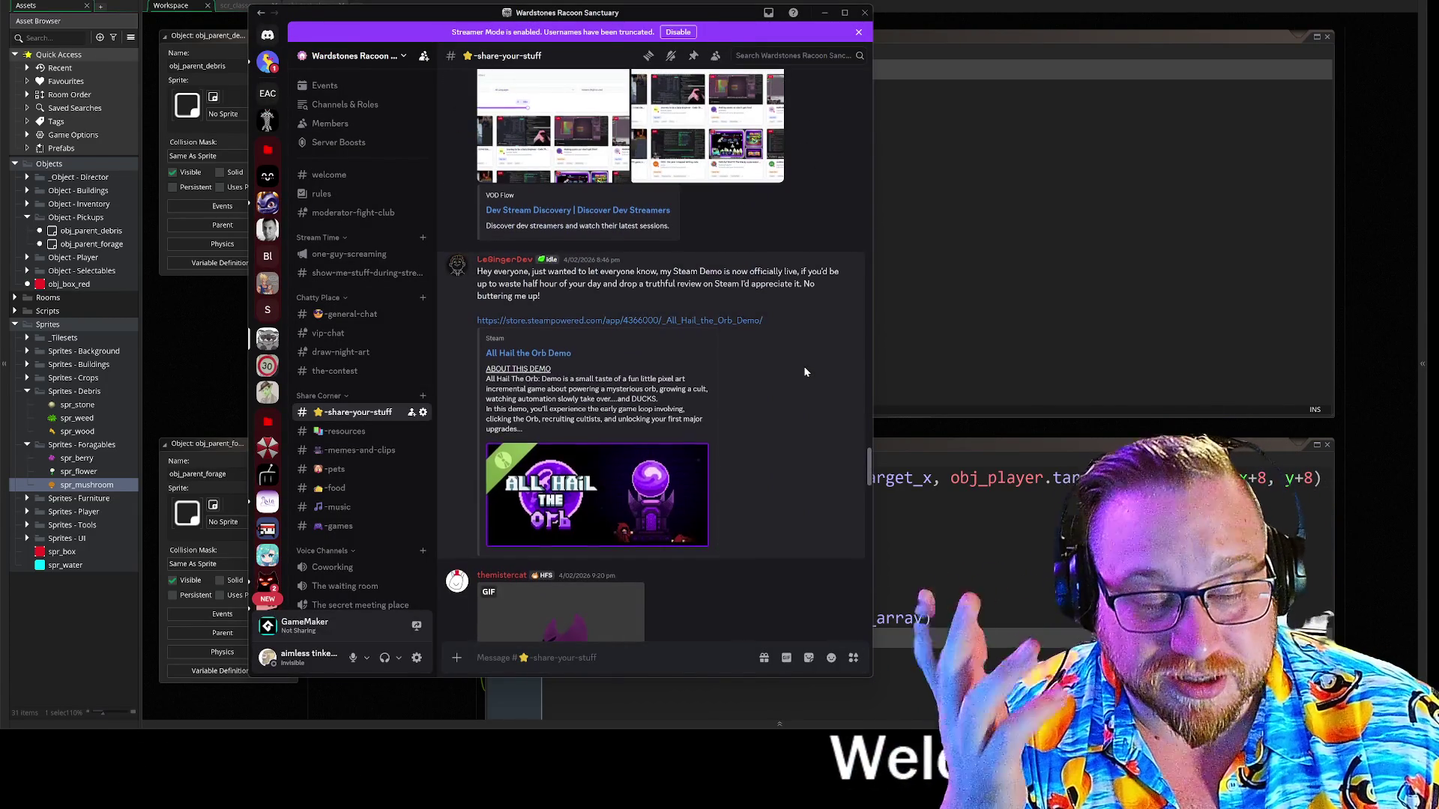
{"action": "scroll", "coordinate": [804, 371], "scroll_direction": "up", "scroll_amount": 6}
{"action": "scroll", "coordinate": [804, 372], "scroll_direction": "up", "scroll_amount": 10}
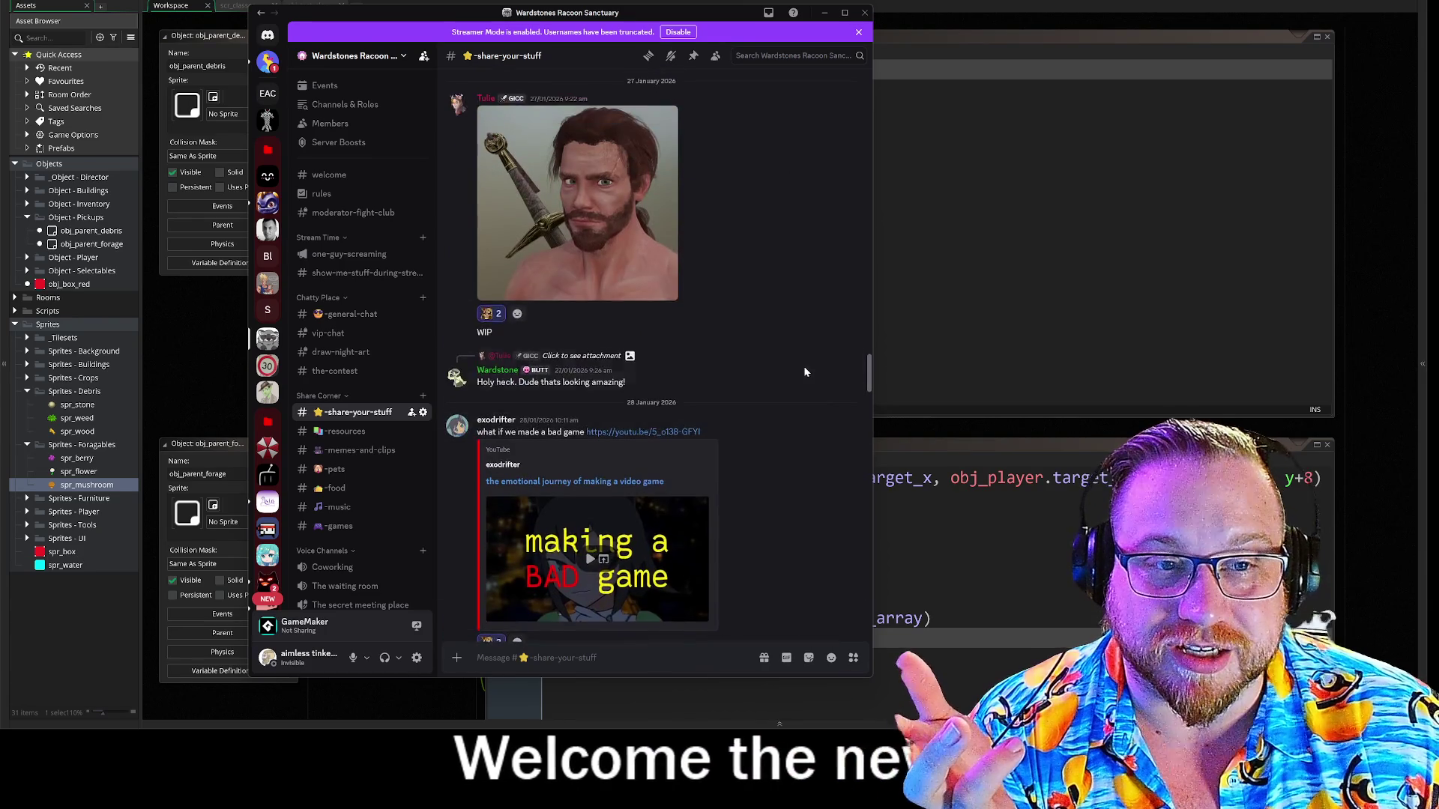
{"action": "scroll", "coordinate": [804, 372], "scroll_direction": "up", "scroll_amount": 3}
{"action": "scroll", "coordinate": [545, 300], "scroll_direction": "down", "scroll_amount": 6}
{"action": "scroll", "coordinate": [636, 338], "scroll_direction": "up", "scroll_amount": 4}
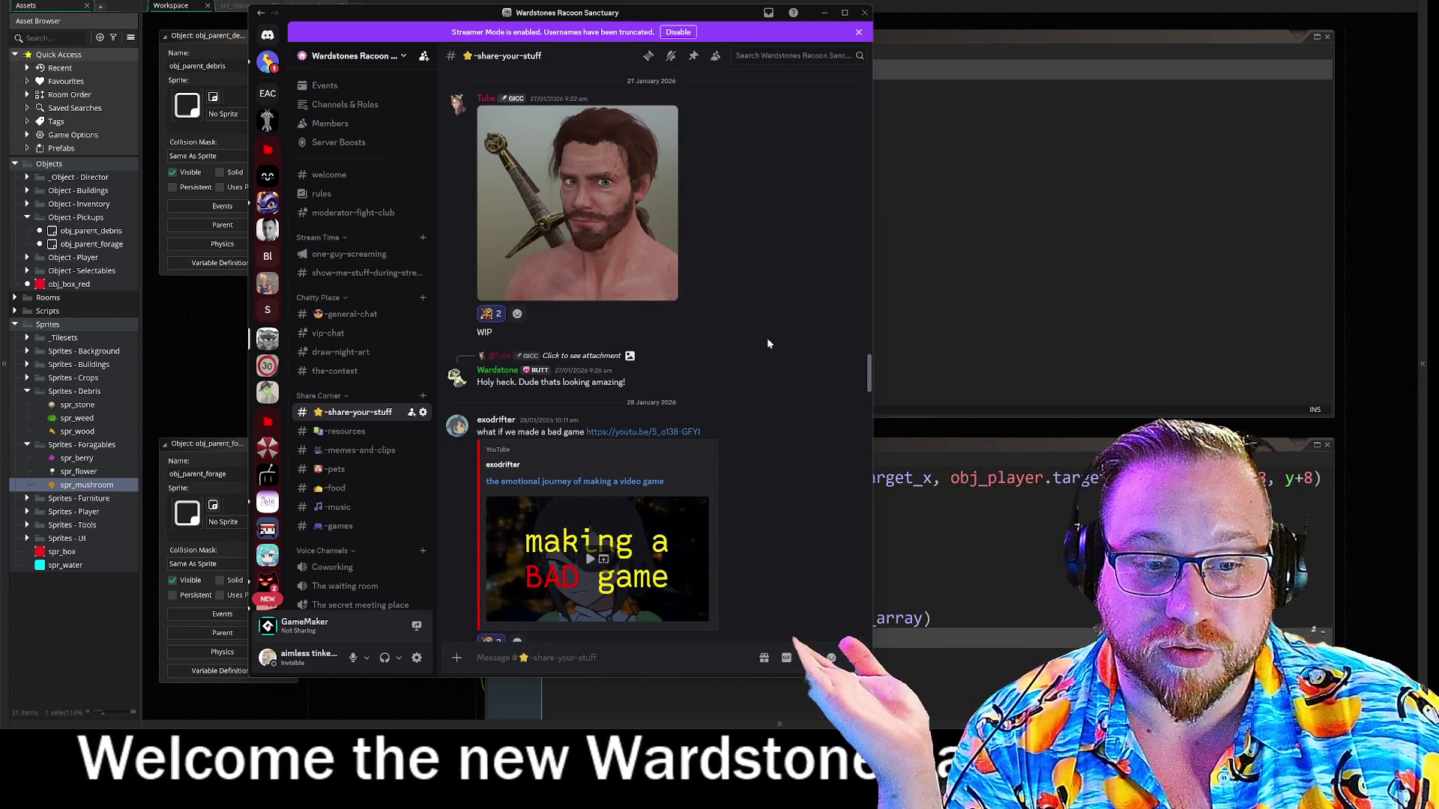
{"action": "scroll", "coordinate": [802, 331], "scroll_direction": "up", "scroll_amount": 10}
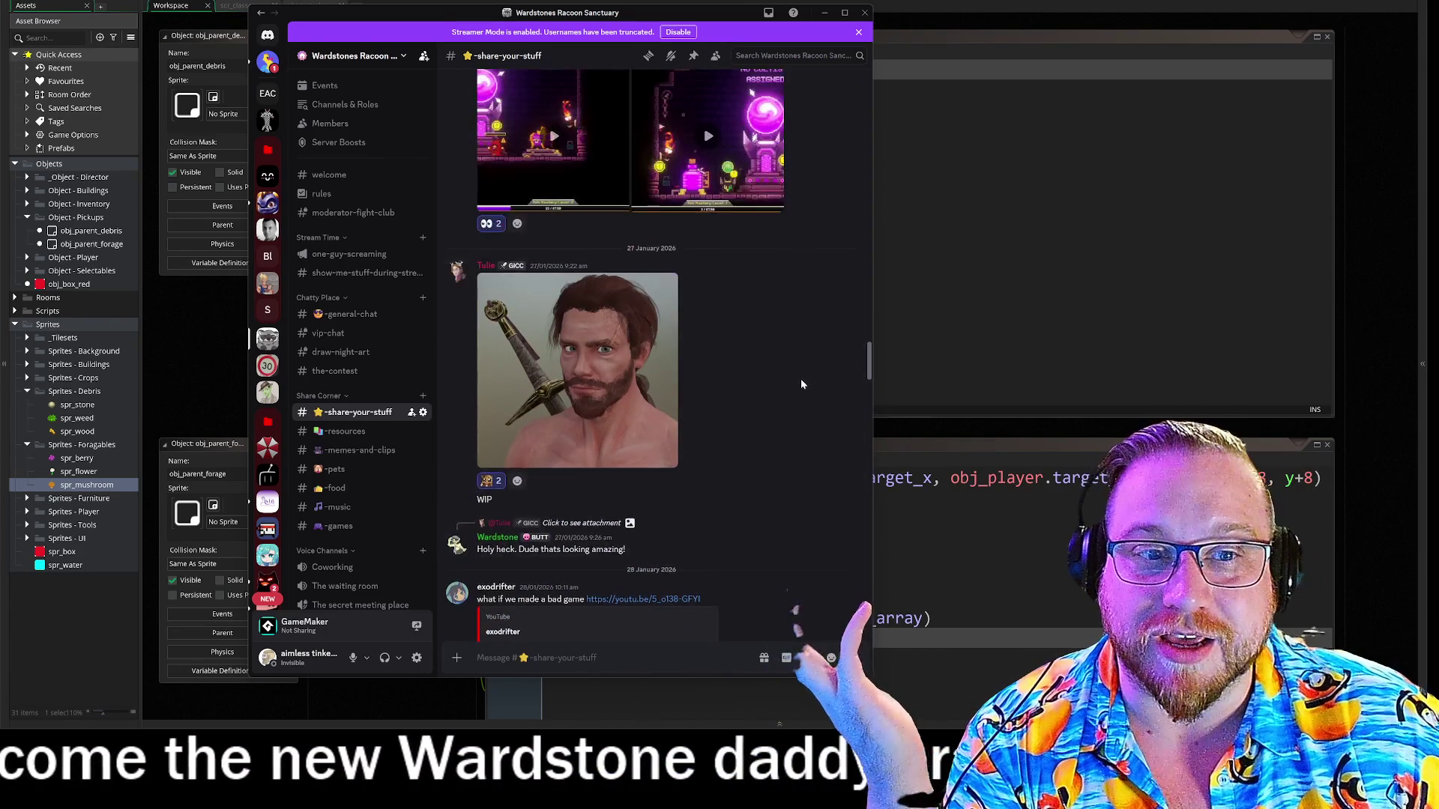
{"action": "scroll", "coordinate": [804, 386], "scroll_direction": "up", "scroll_amount": 1}
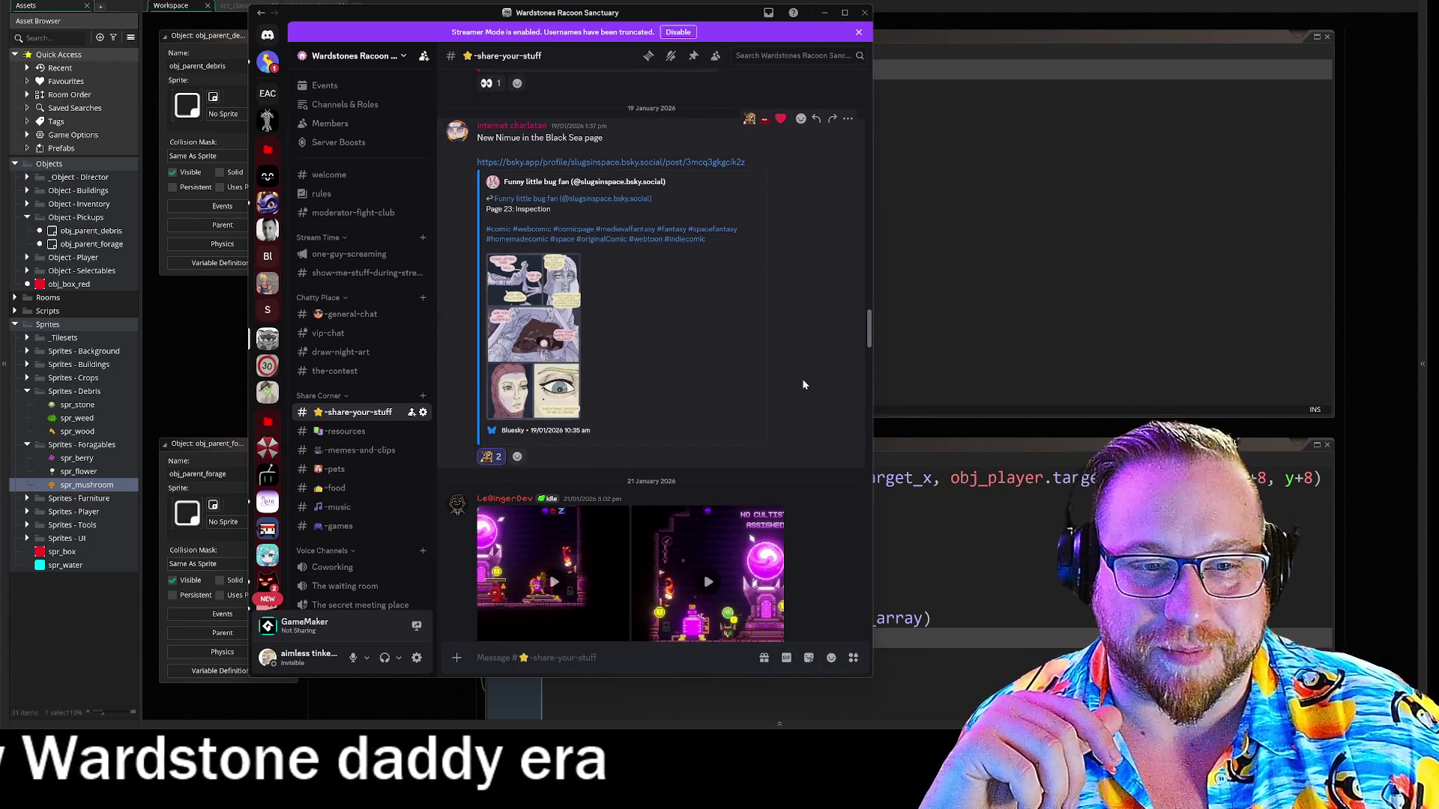
{"action": "scroll", "coordinate": [803, 385], "scroll_direction": "up", "scroll_amount": 7}
{"action": "scroll", "coordinate": [802, 385], "scroll_direction": "up", "scroll_amount": 7}
{"action": "scroll", "coordinate": [801, 385], "scroll_direction": "up", "scroll_amount": 8}
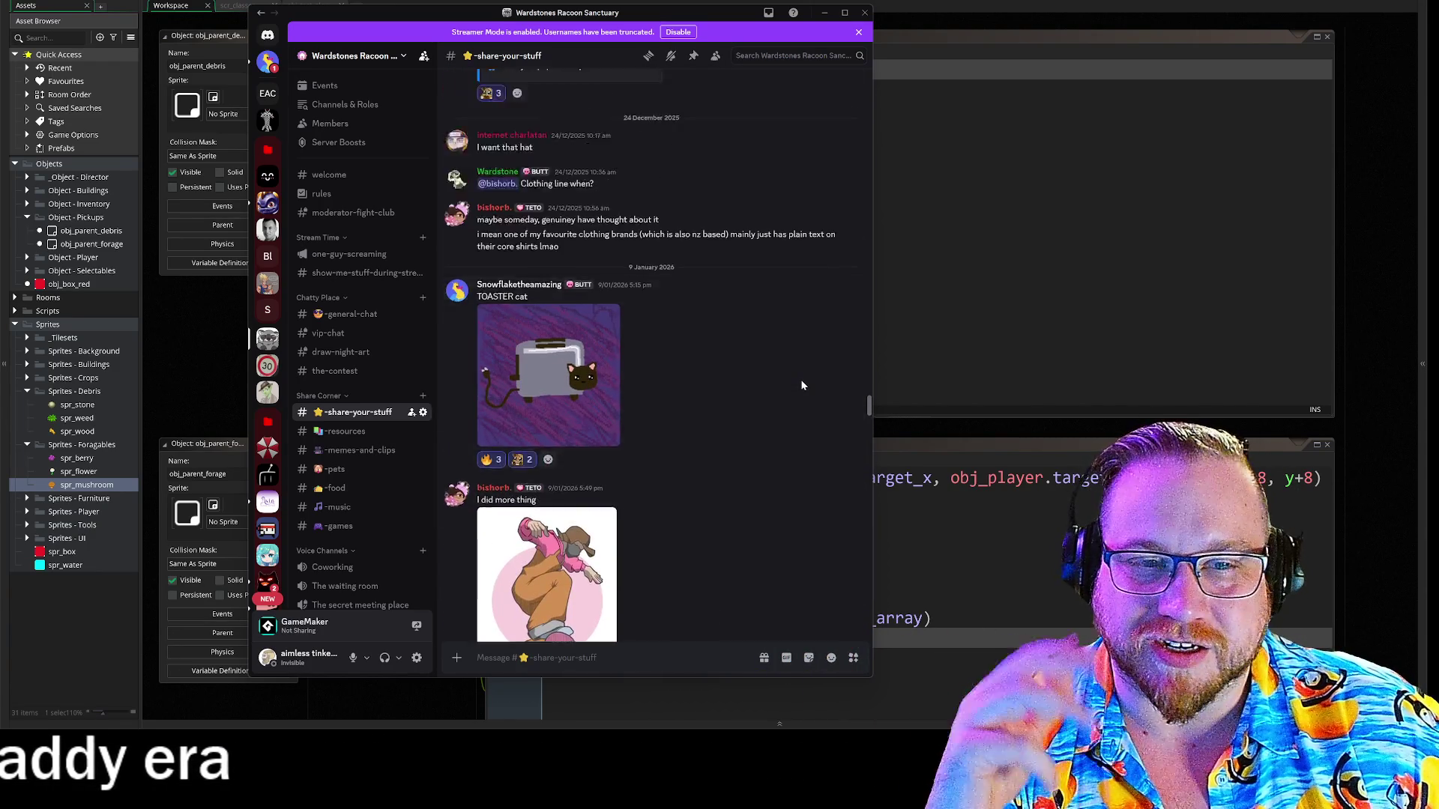
{"action": "scroll", "coordinate": [801, 383], "scroll_direction": "up", "scroll_amount": 8}
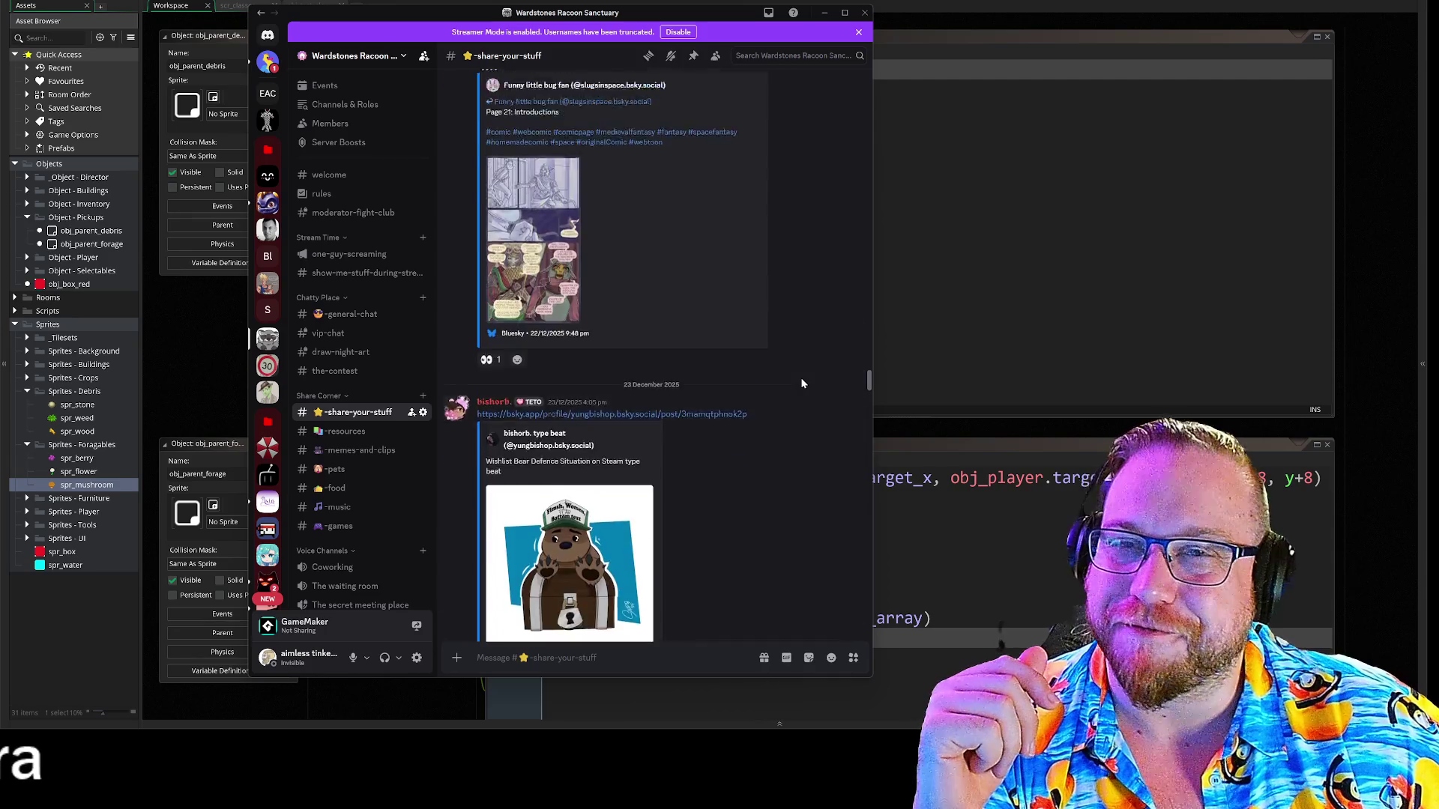
{"action": "scroll", "coordinate": [800, 384], "scroll_direction": "up", "scroll_amount": 5}
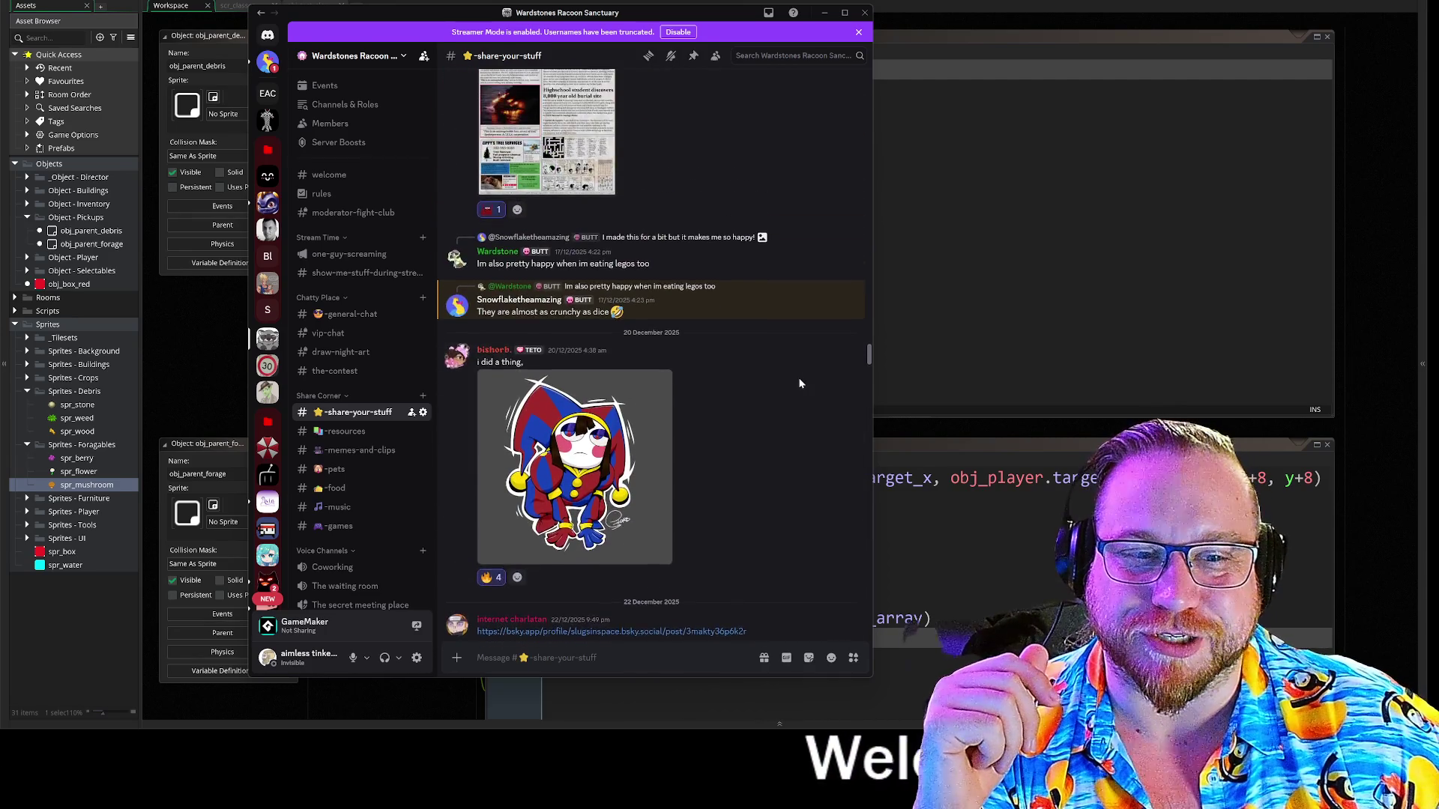
{"action": "scroll", "coordinate": [800, 383], "scroll_direction": "up", "scroll_amount": 10}
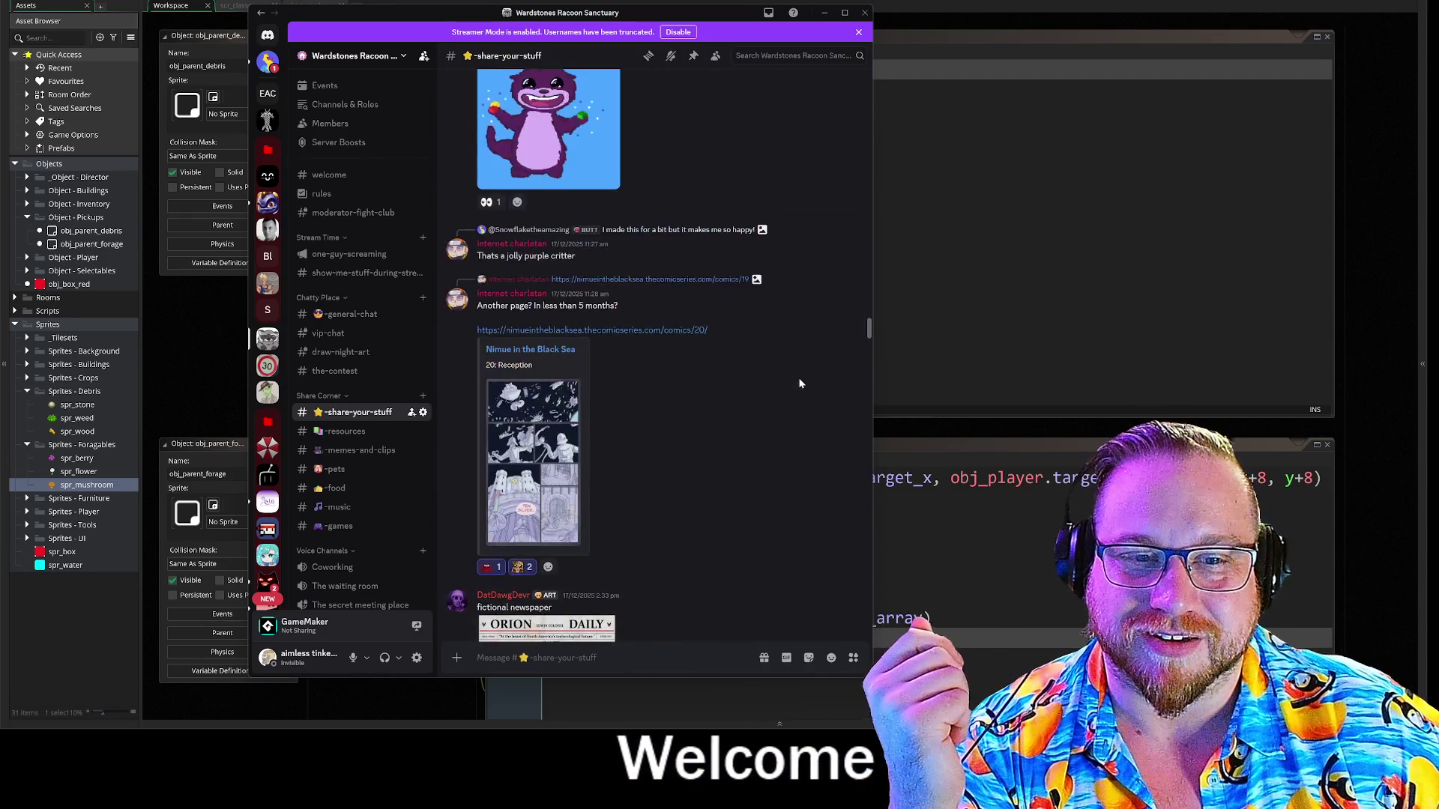
{"action": "scroll", "coordinate": [800, 384], "scroll_direction": "up", "scroll_amount": 3}
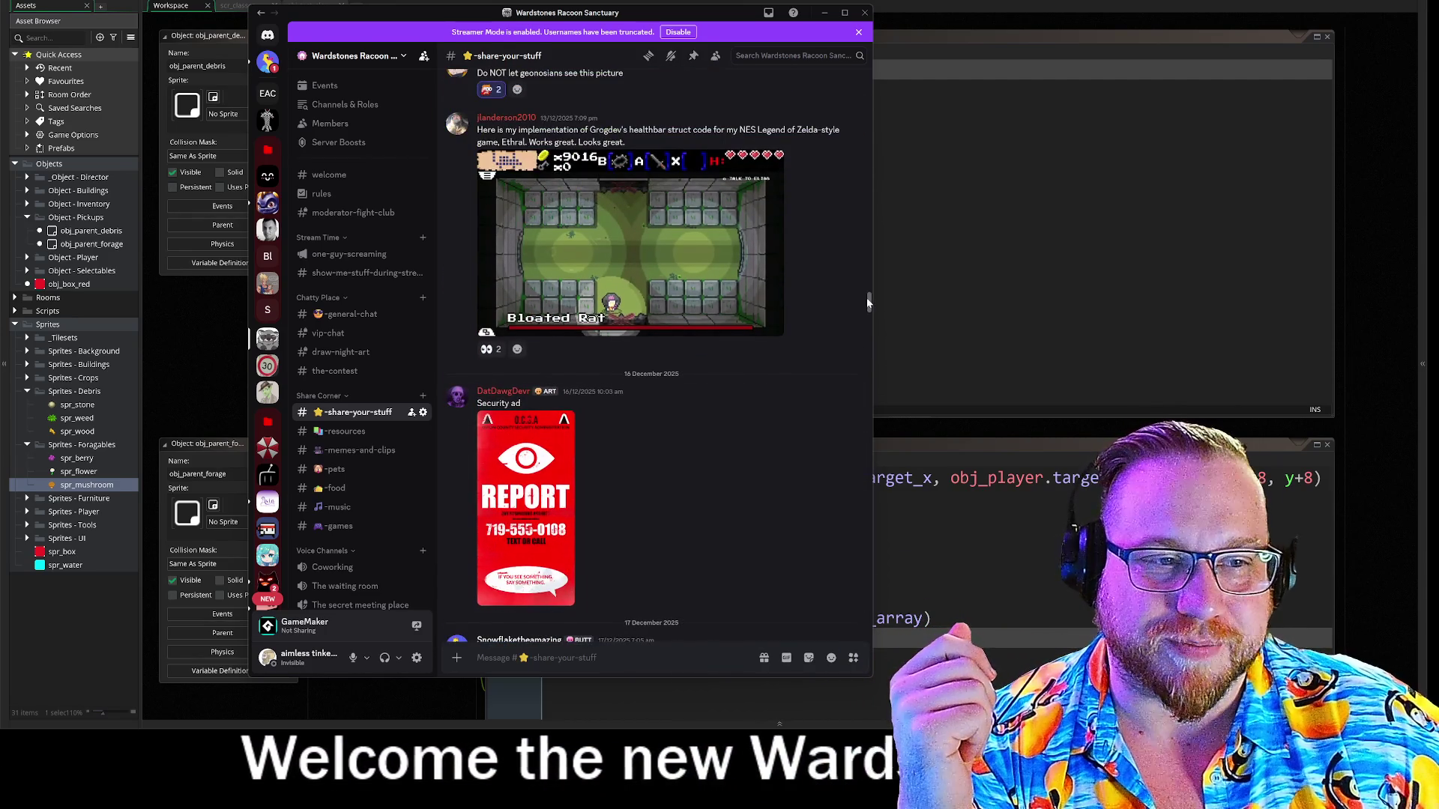
{"action": "scroll", "coordinate": [837, 632], "scroll_direction": "down", "scroll_amount": 15}
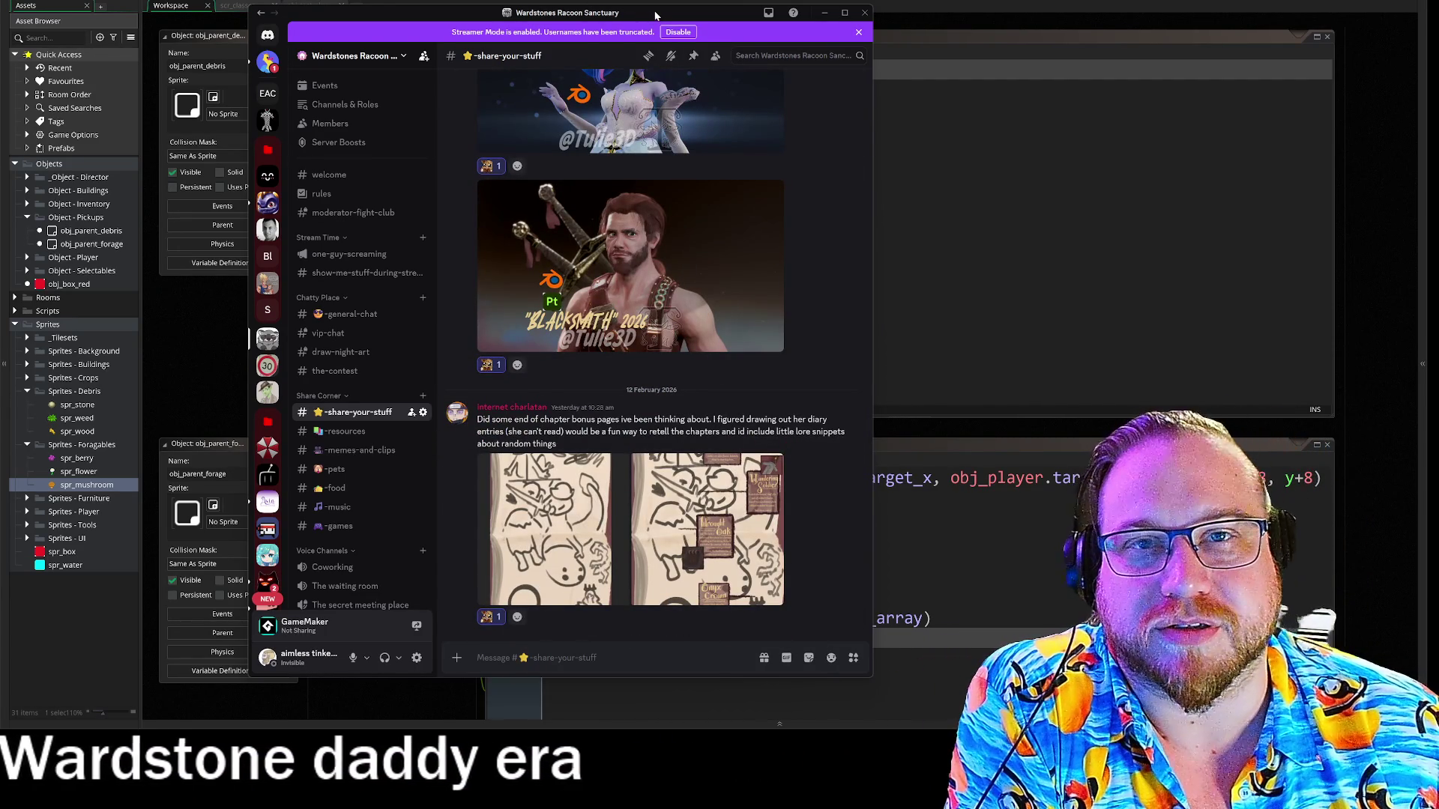
{"action": "left_click", "coordinate": [824, 13]}
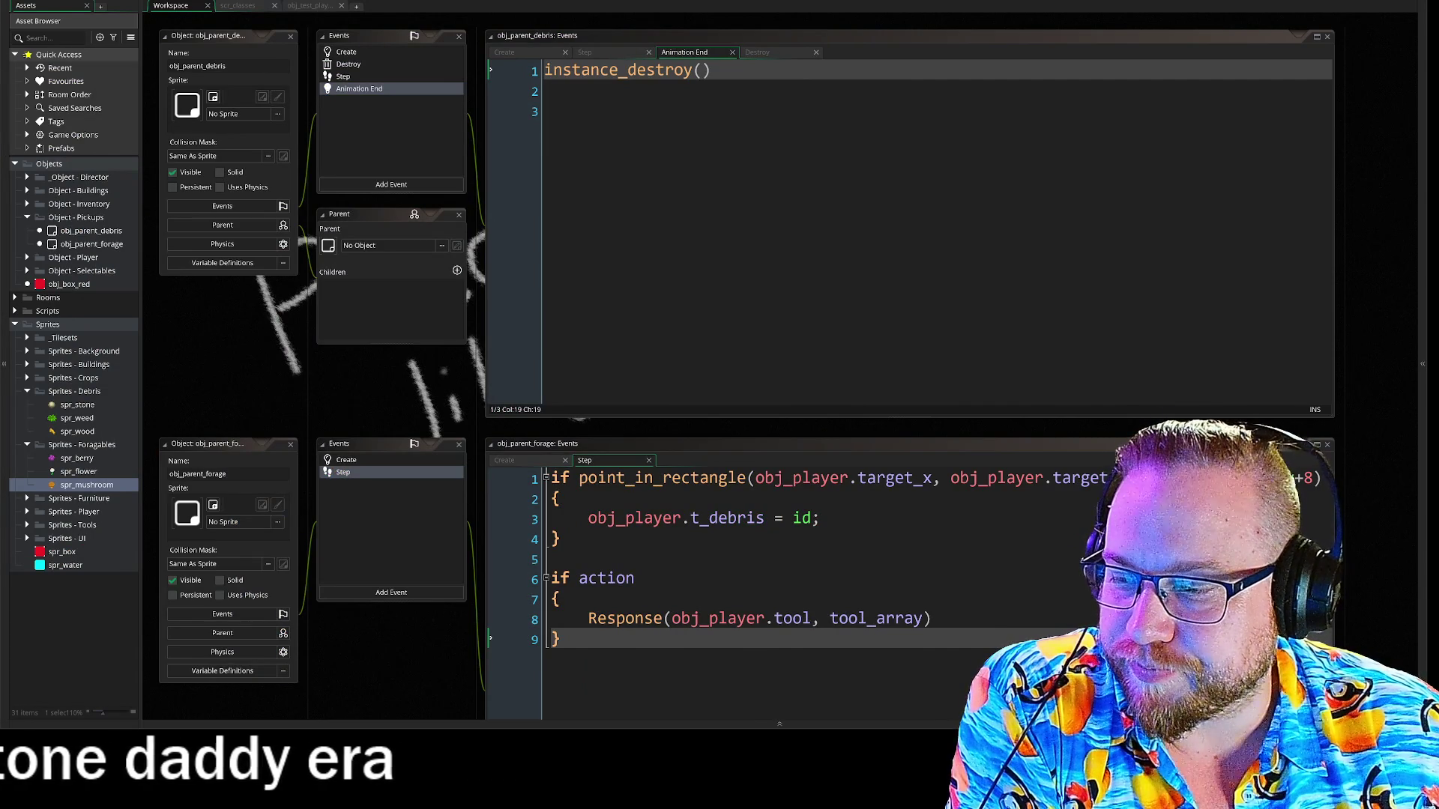
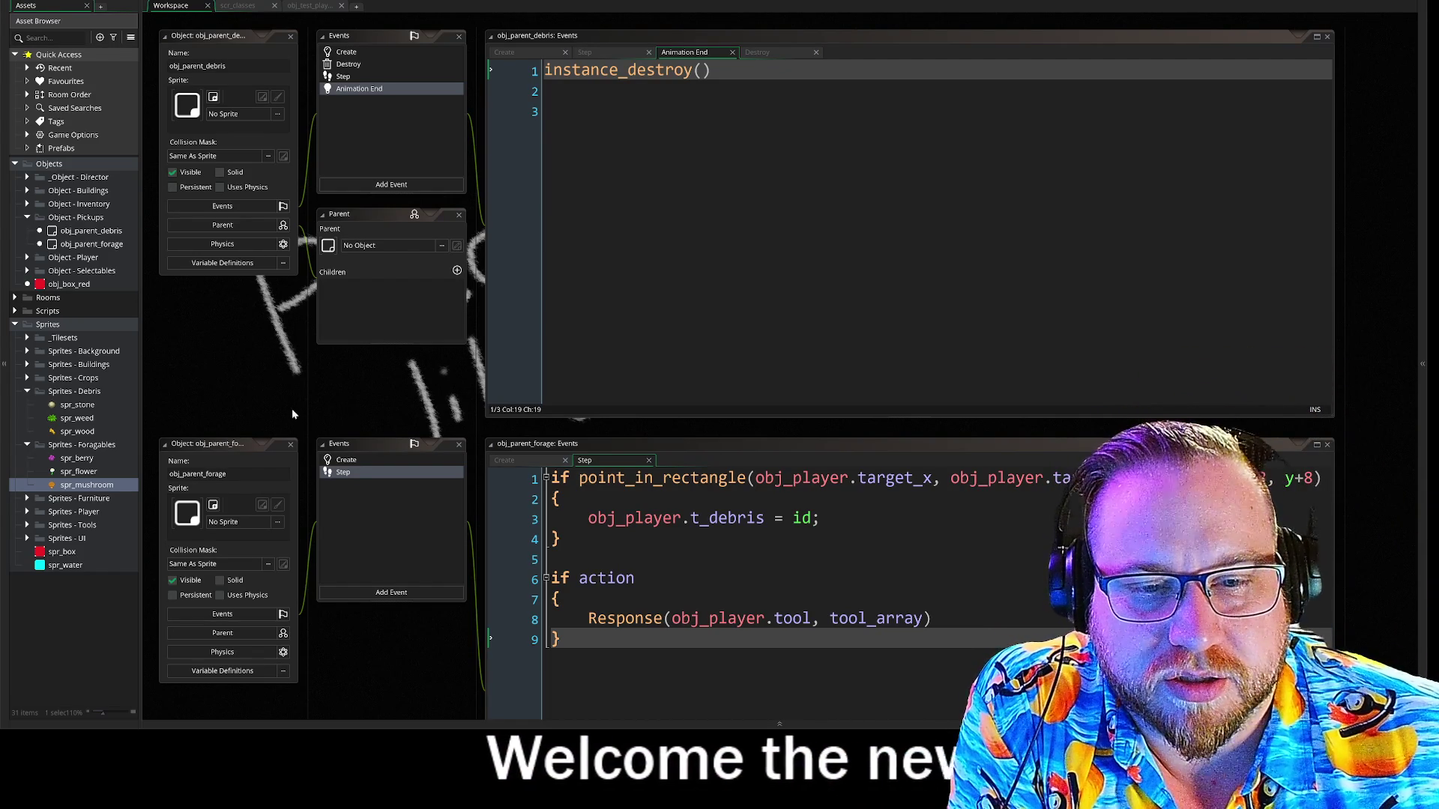
Replace obj_parent_debris's Step code with obj_parent_forage's Step code, including the Response block.
{"action": "left_click_drag", "start_coordinate": [387, 404], "coordinate": [379, 394]}
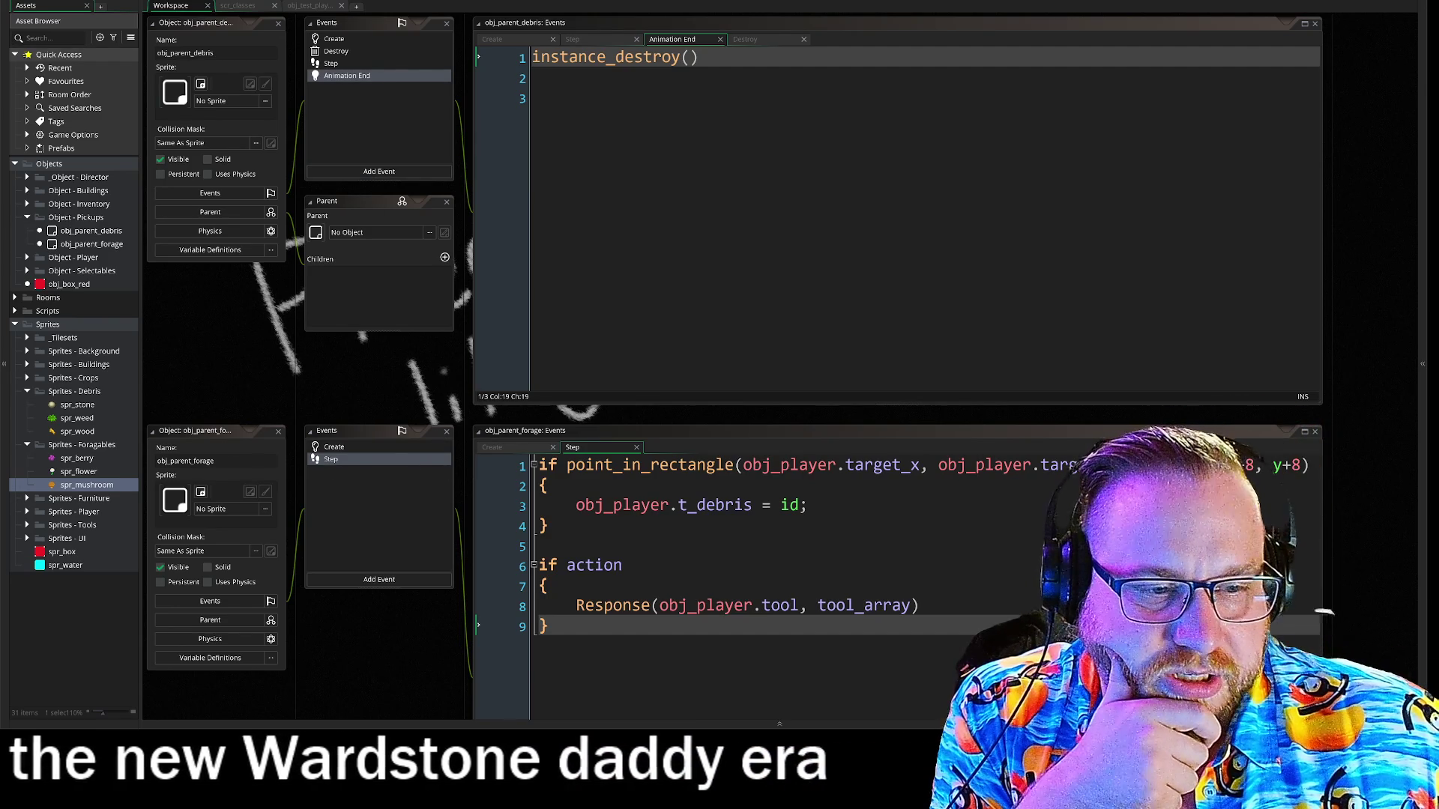
{"action": "left_click", "coordinate": [331, 63]}
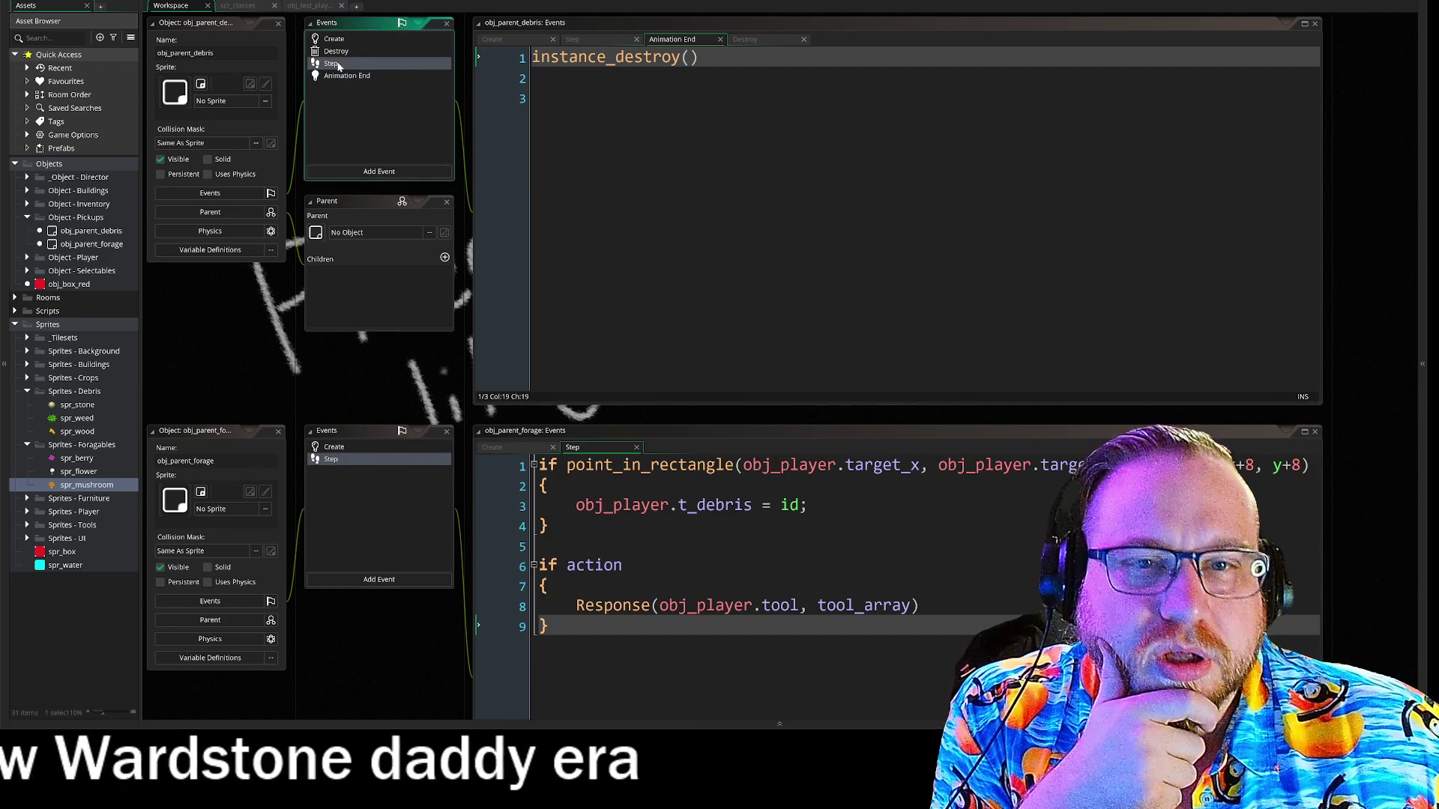
{"action": "left_click", "coordinate": [674, 660]}
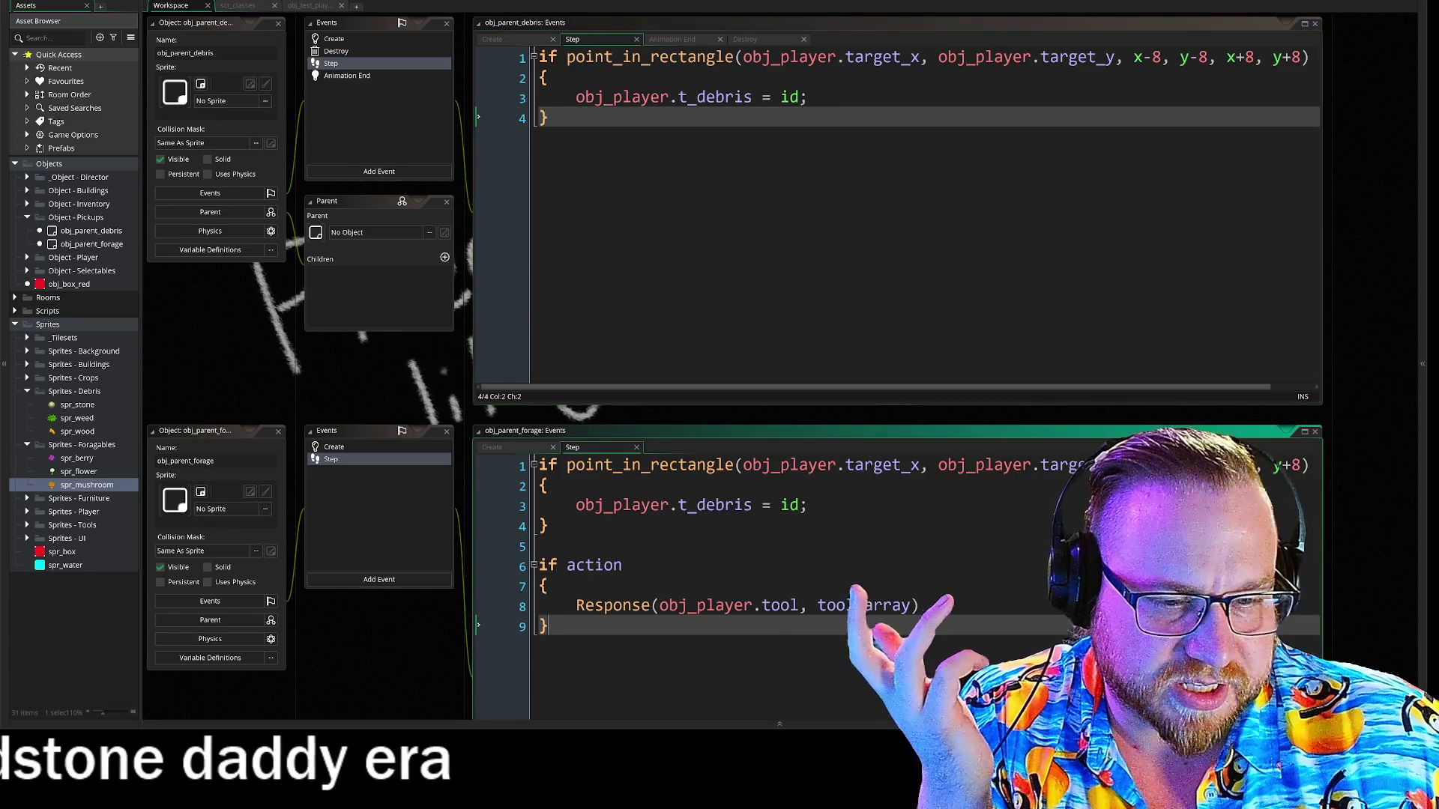
{"action": "key", "text": "ctrl+a"}
{"action": "key", "text": "ctrl+c"}
{"action": "left_click", "coordinate": [675, 247]}
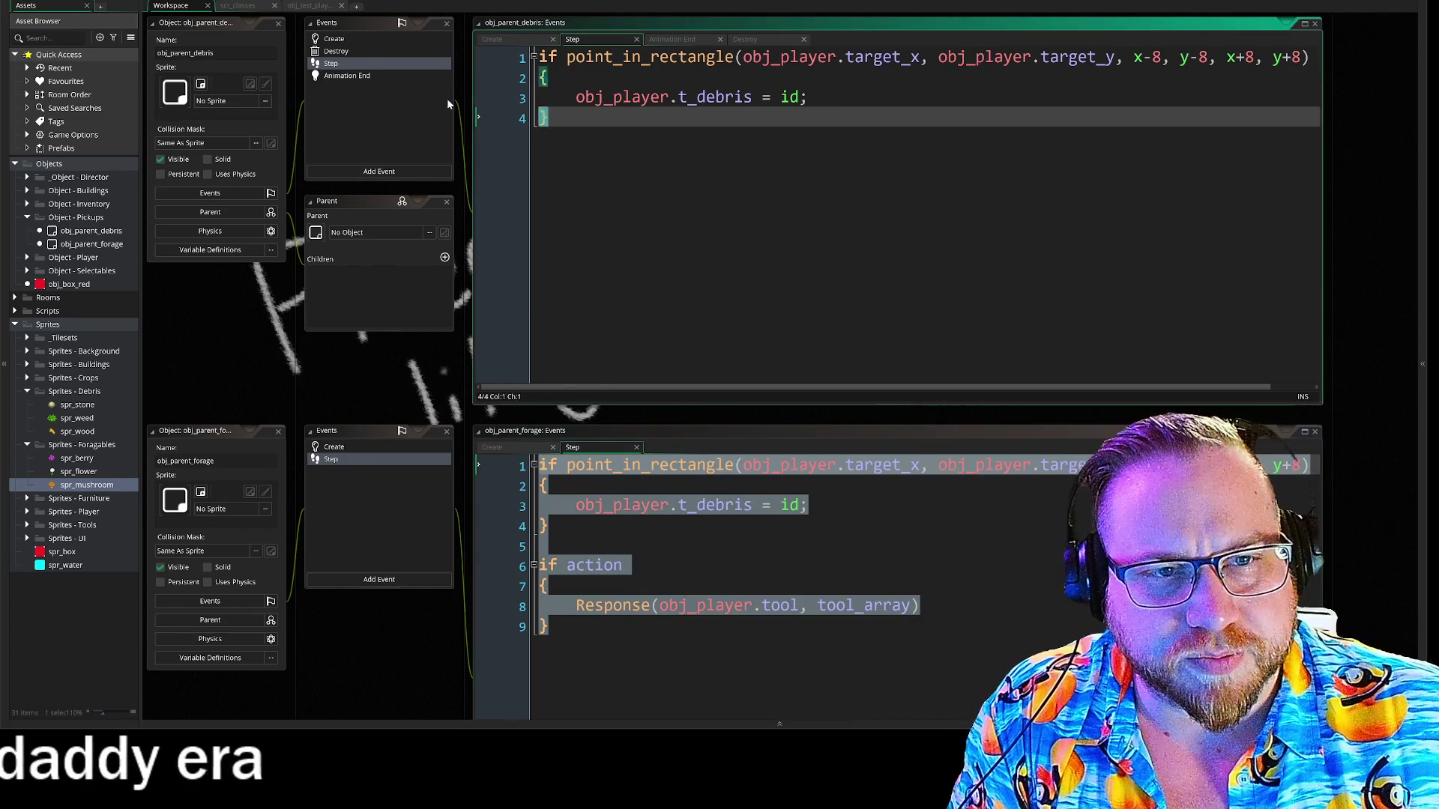
{"action": "key", "text": "ctrl+a"}
{"action": "key", "text": "ctrl+v"}
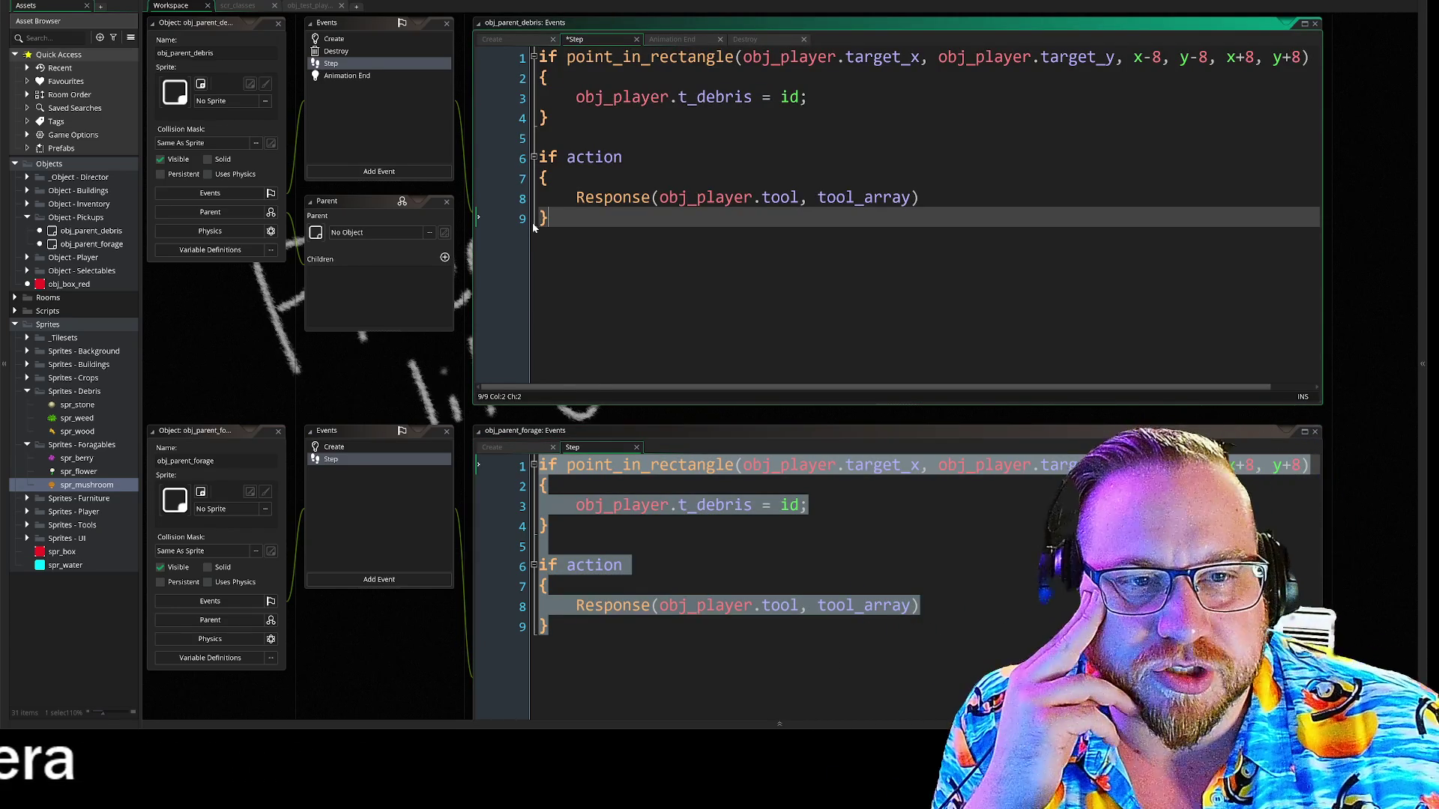
{"action": "key", "text": "Return"}
{"action": "key", "text": "Return"}
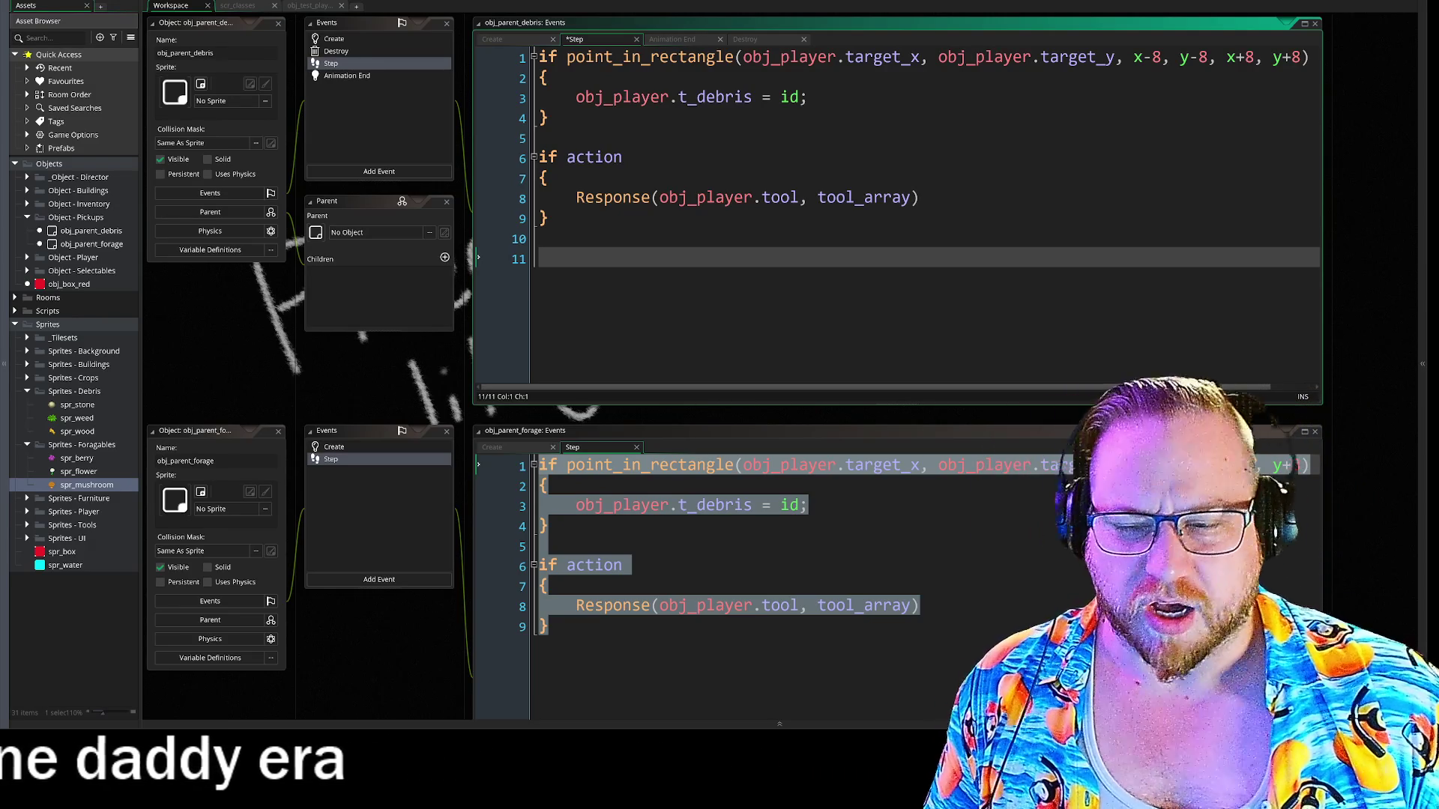
{"action": "left_click", "coordinate": [551, 627]}
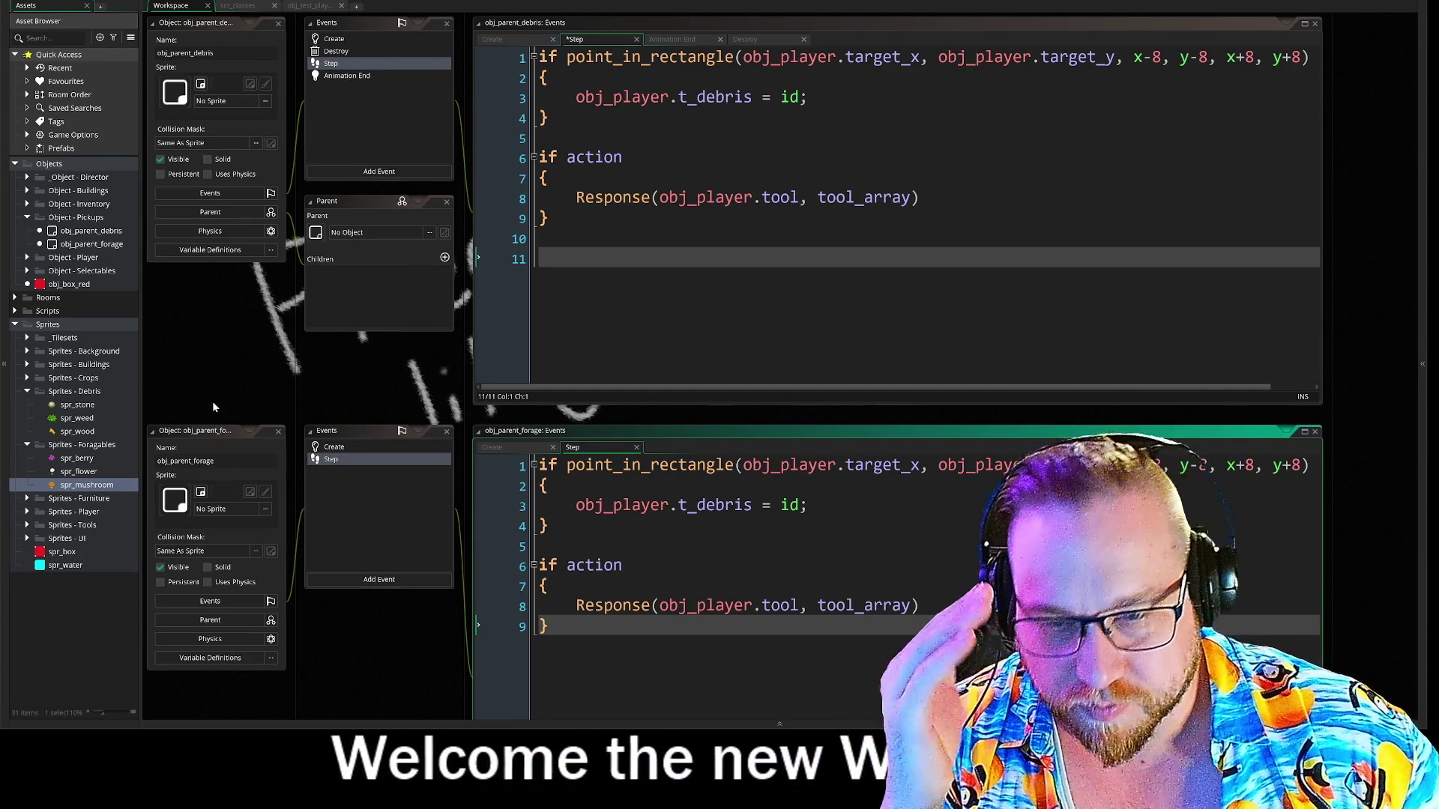
{"action": "left_click", "coordinate": [191, 461]}
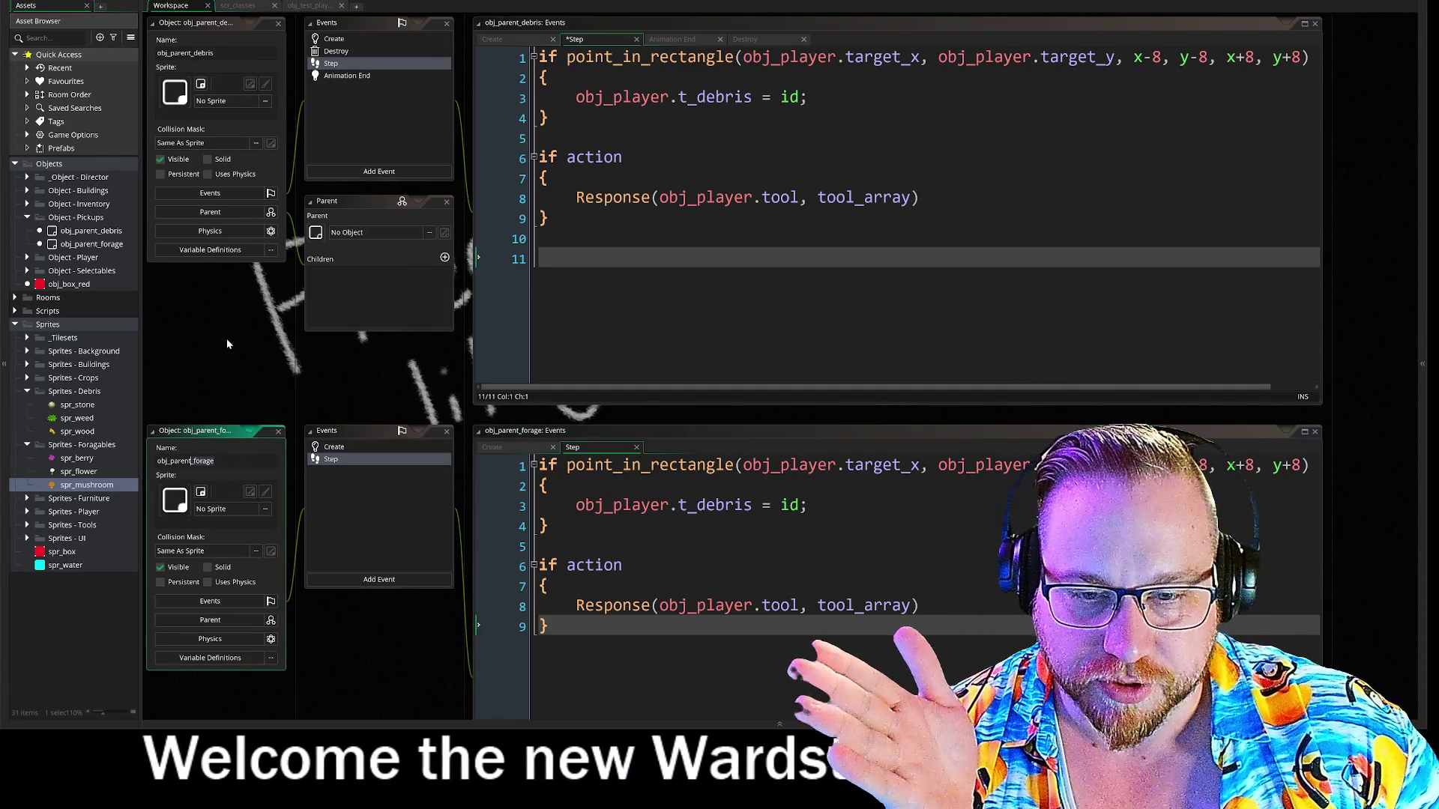
{"action": "left_click", "coordinate": [228, 355]}
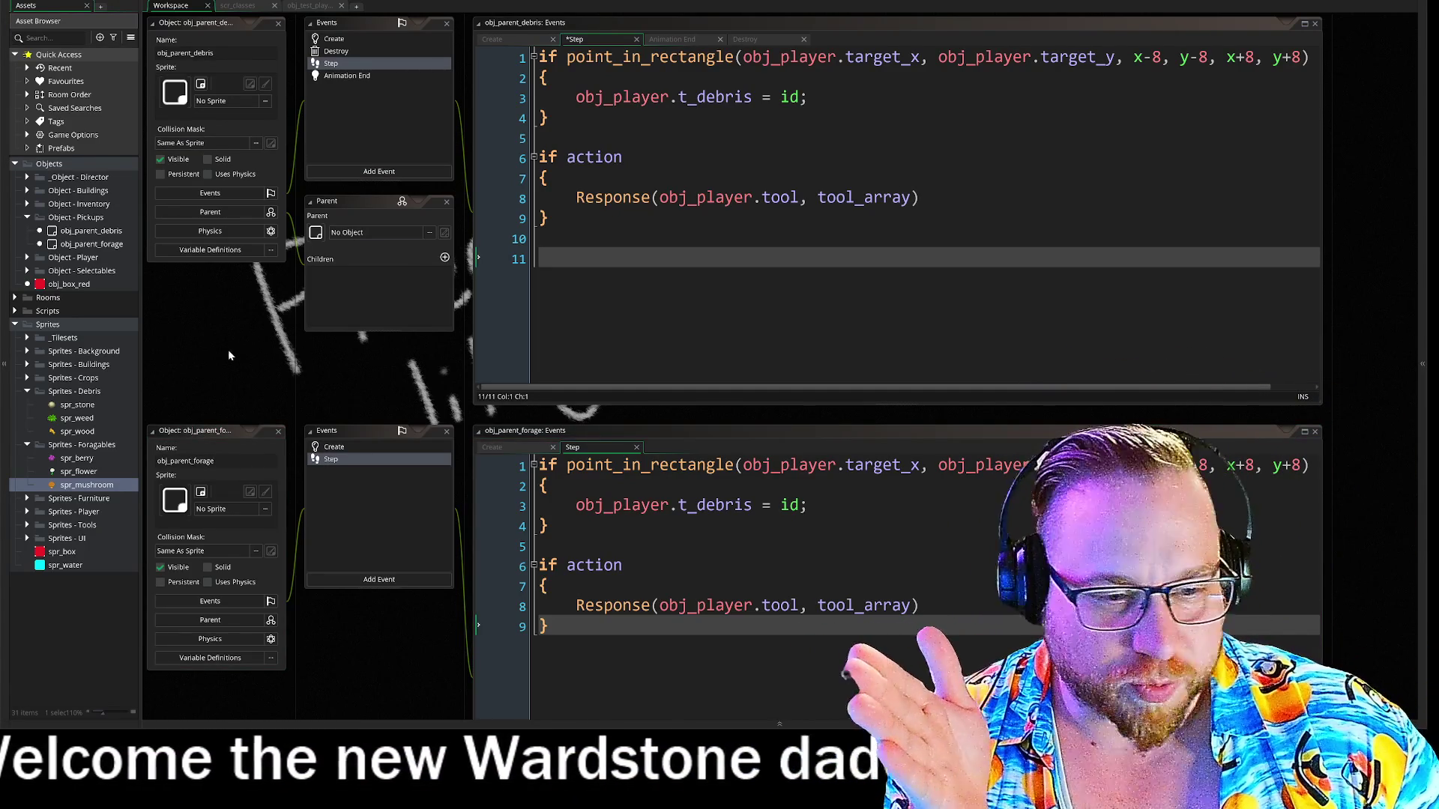
{"action": "scroll", "coordinate": [241, 412], "scroll_direction": "up", "scroll_amount": 2}
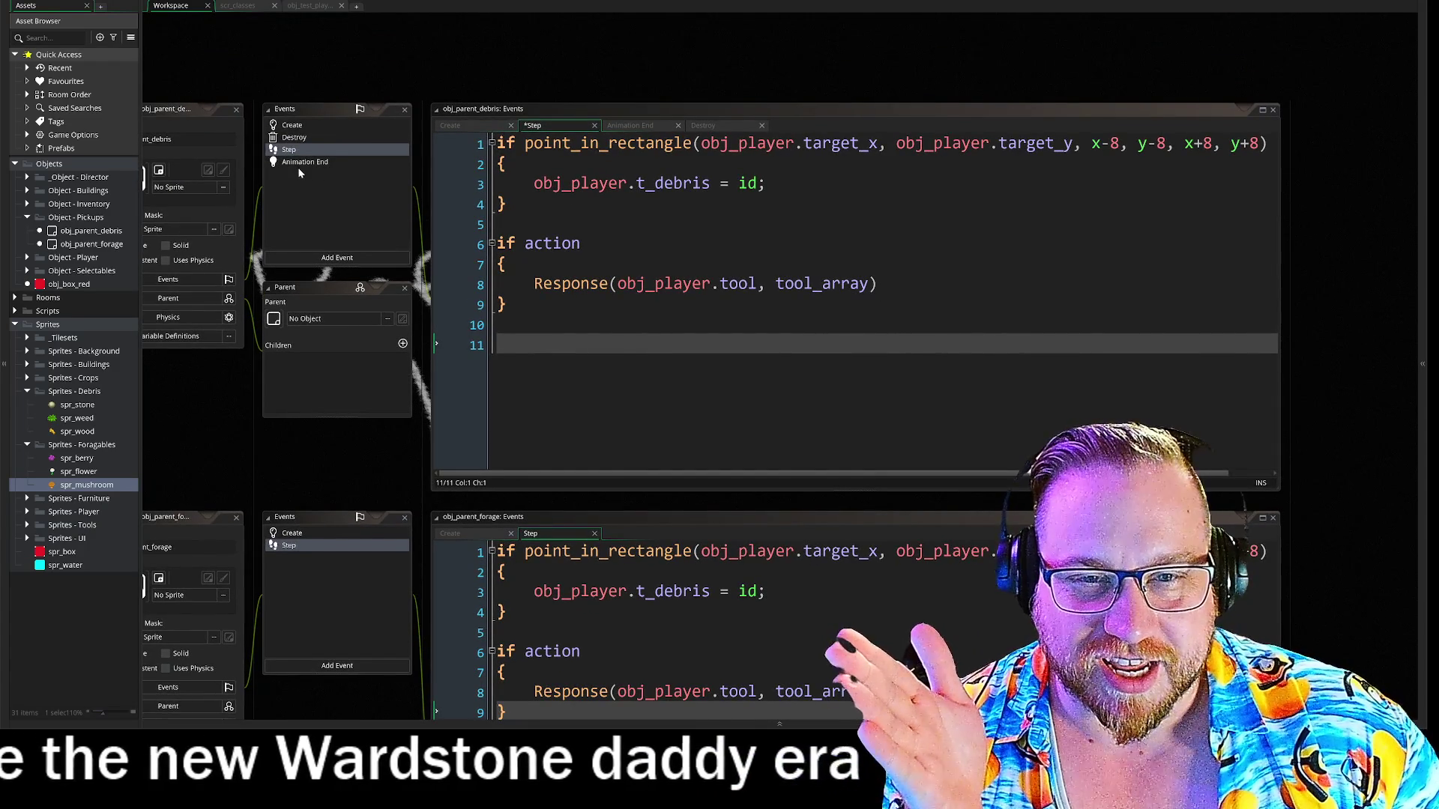
{"action": "left_click", "coordinate": [298, 161]}
Check debris Animation End and Destroy, then view its Create code ending in new Action(...).
{"action": "left_click", "coordinate": [301, 149]}
{"action": "left_click", "coordinate": [308, 138]}
{"action": "left_click", "coordinate": [308, 128]}
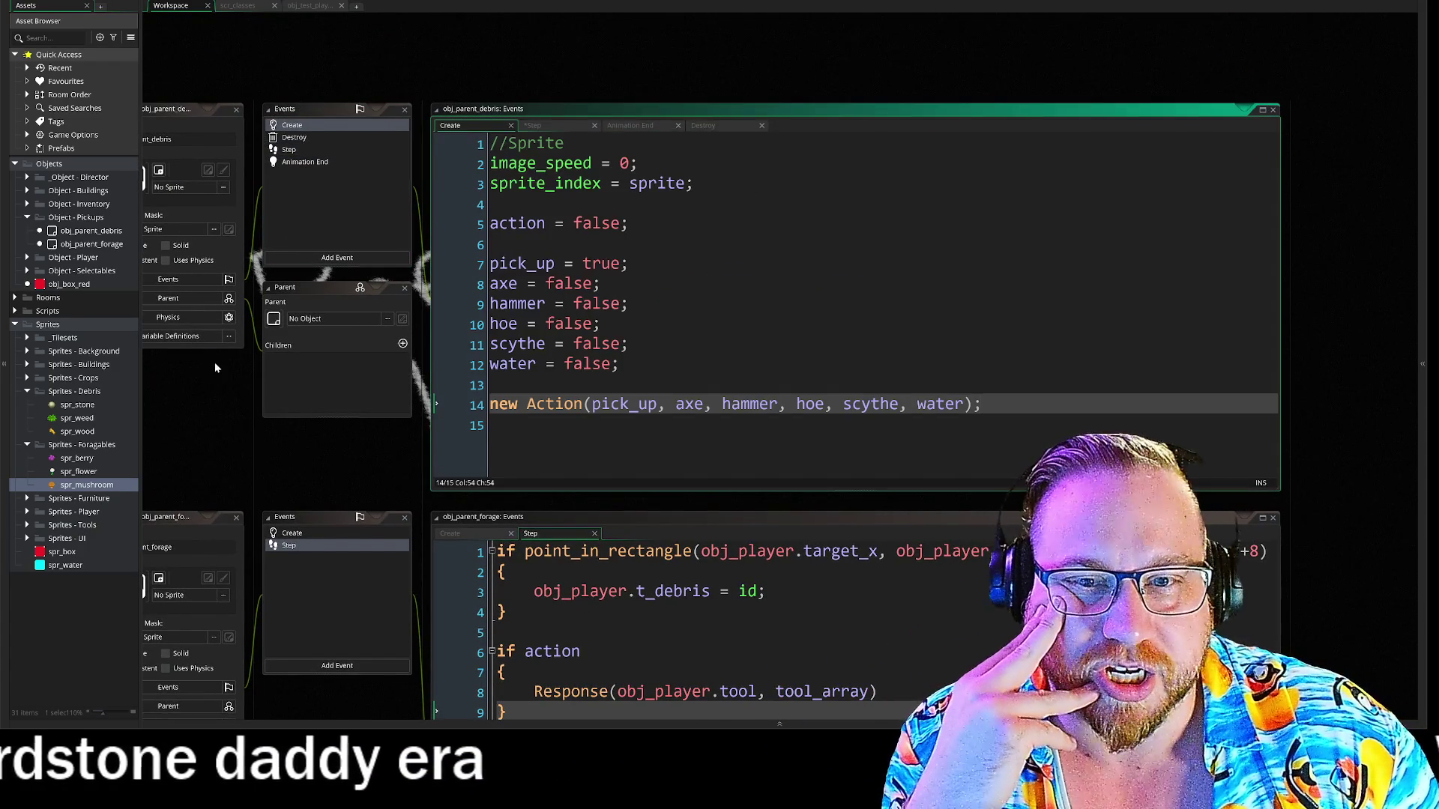
{"action": "scroll", "coordinate": [214, 368], "scroll_direction": "left", "scroll_amount": 2}
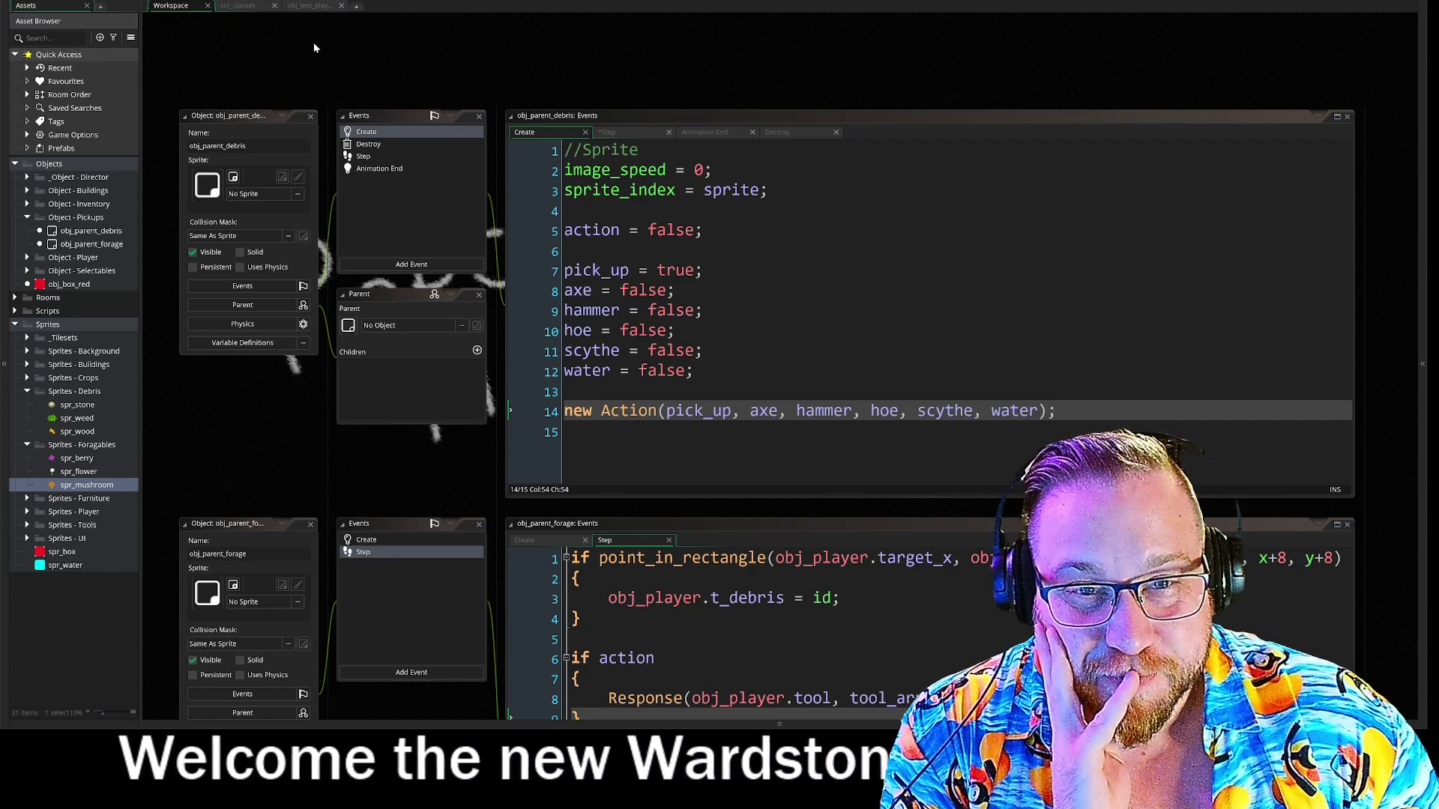
{"action": "left_click_drag", "start_coordinate": [339, 60], "coordinate": [313, 42]}
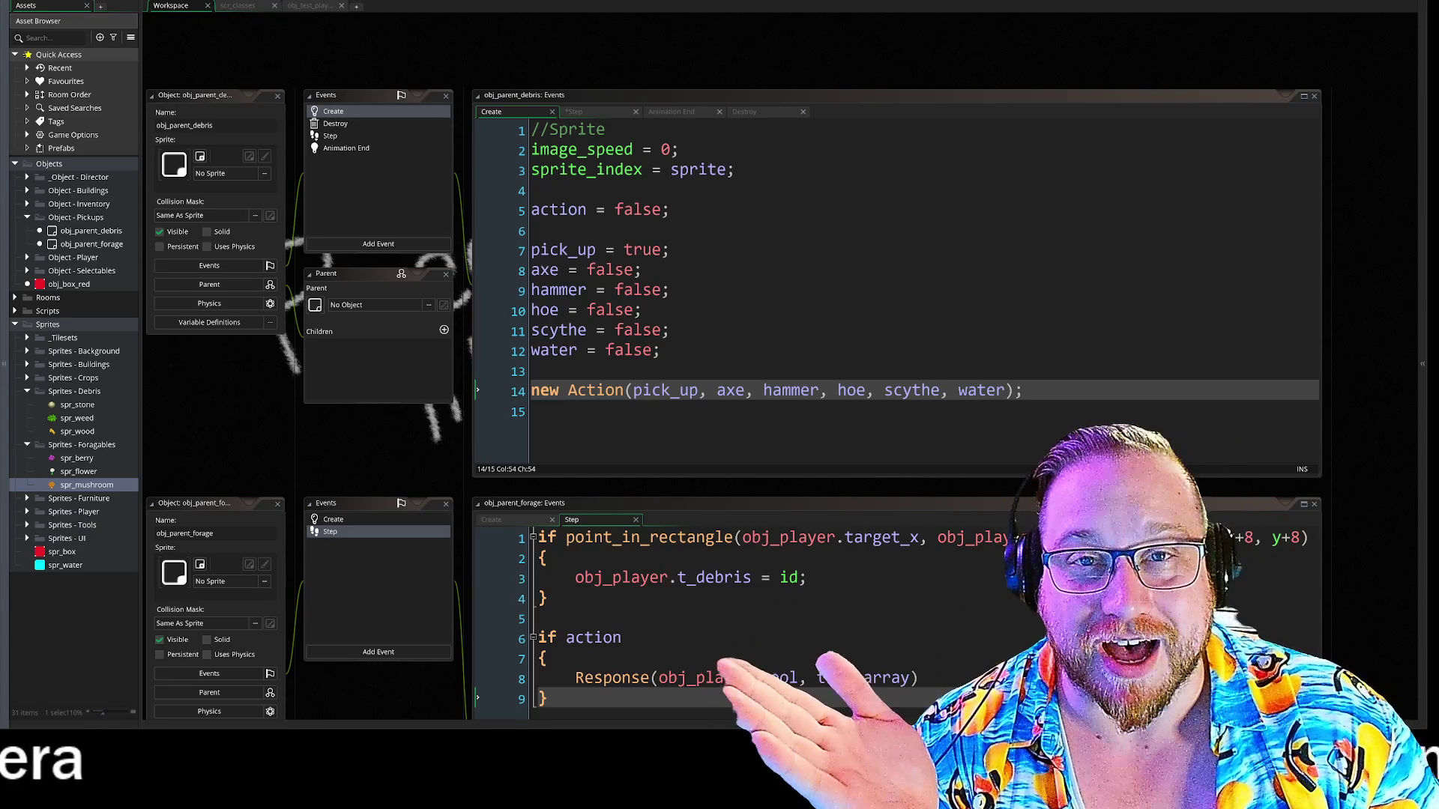
Pan the workspace up and show obj_parent_debris's Animation End code with instance_destroy().
{"action": "left_click_drag", "start_coordinate": [353, 61], "coordinate": [367, 8]}
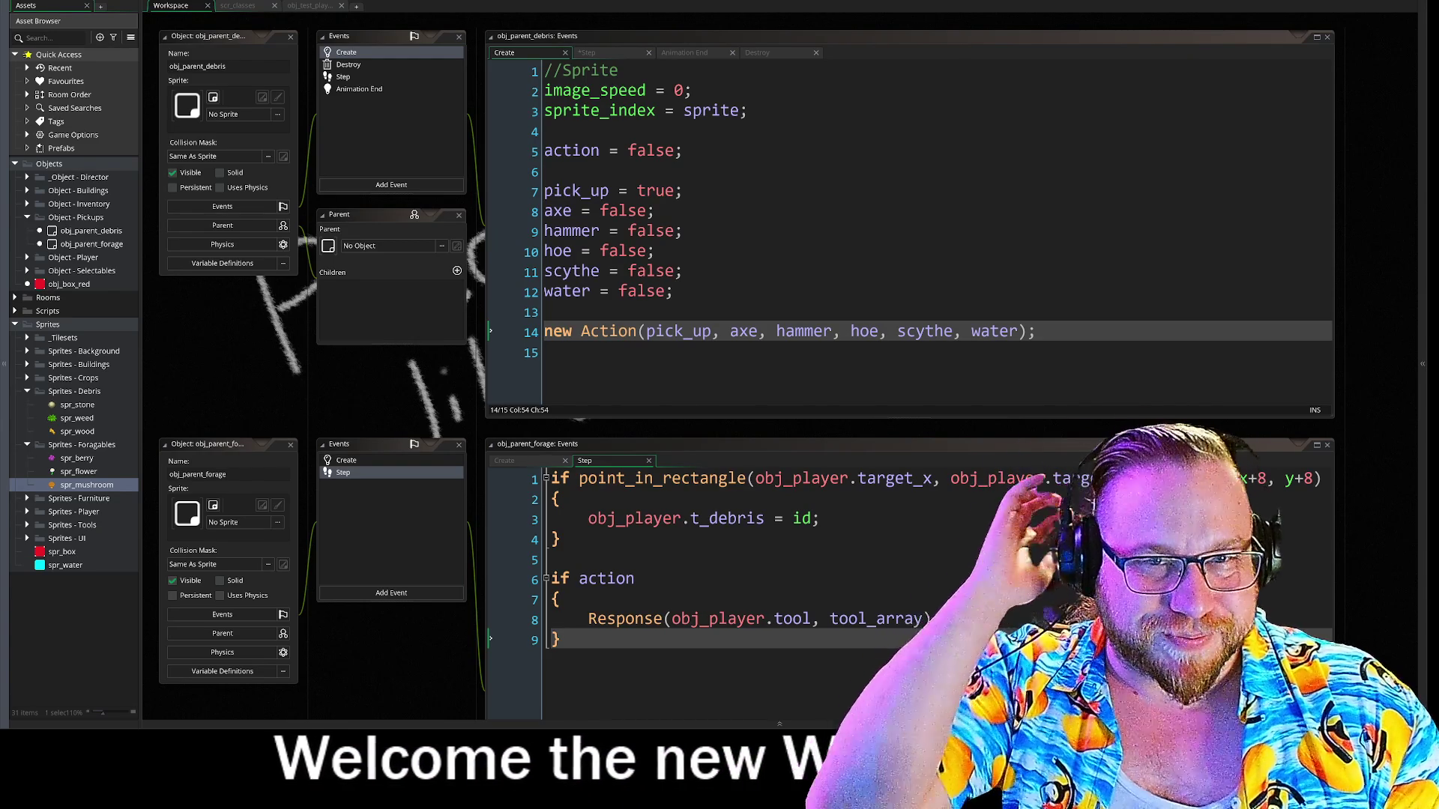
{"action": "left_click", "coordinate": [349, 64]}
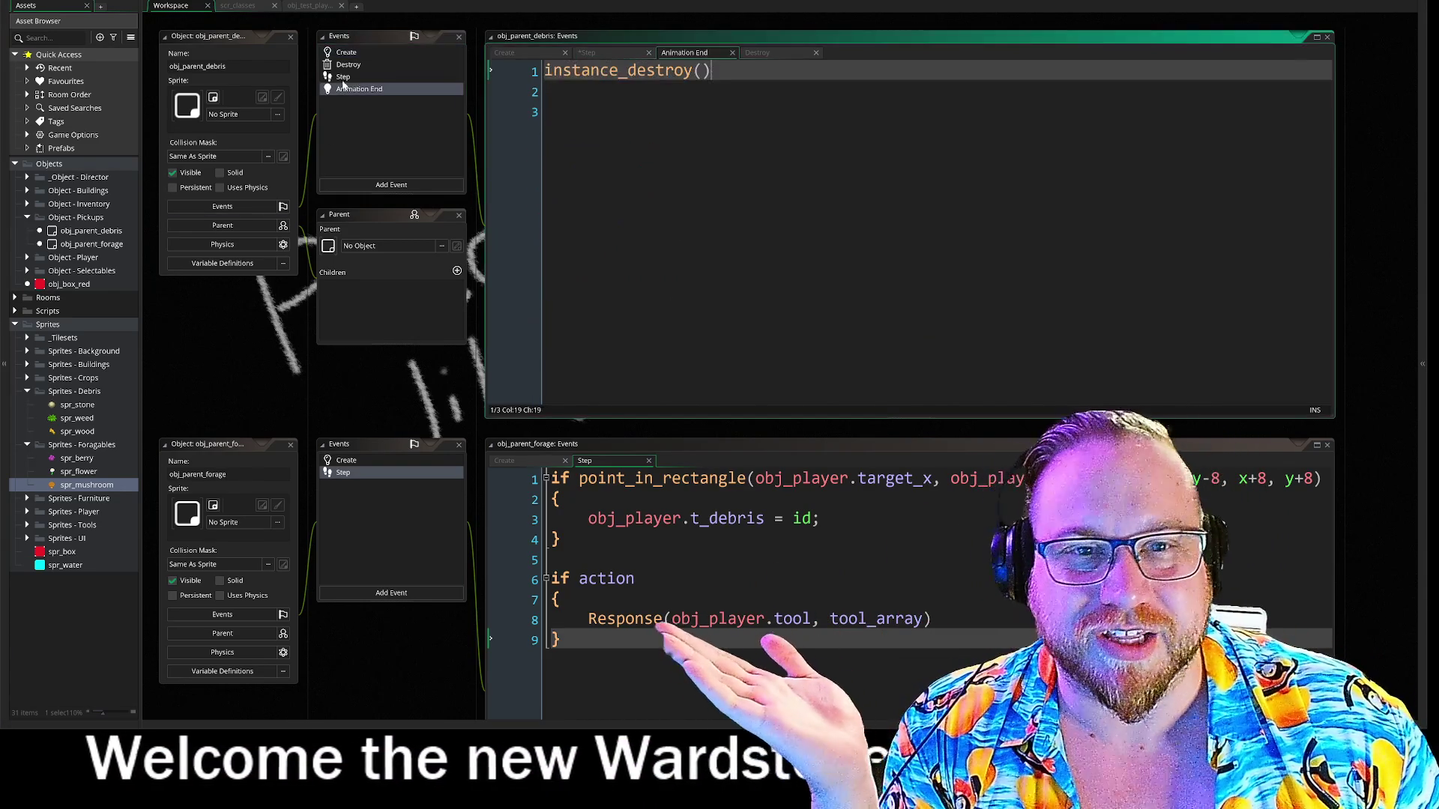
Review the debris Step and Destroy code, then switch to obj_test_player's Step code.
{"action": "left_click", "coordinate": [346, 76]}
{"action": "left_click", "coordinate": [349, 65]}
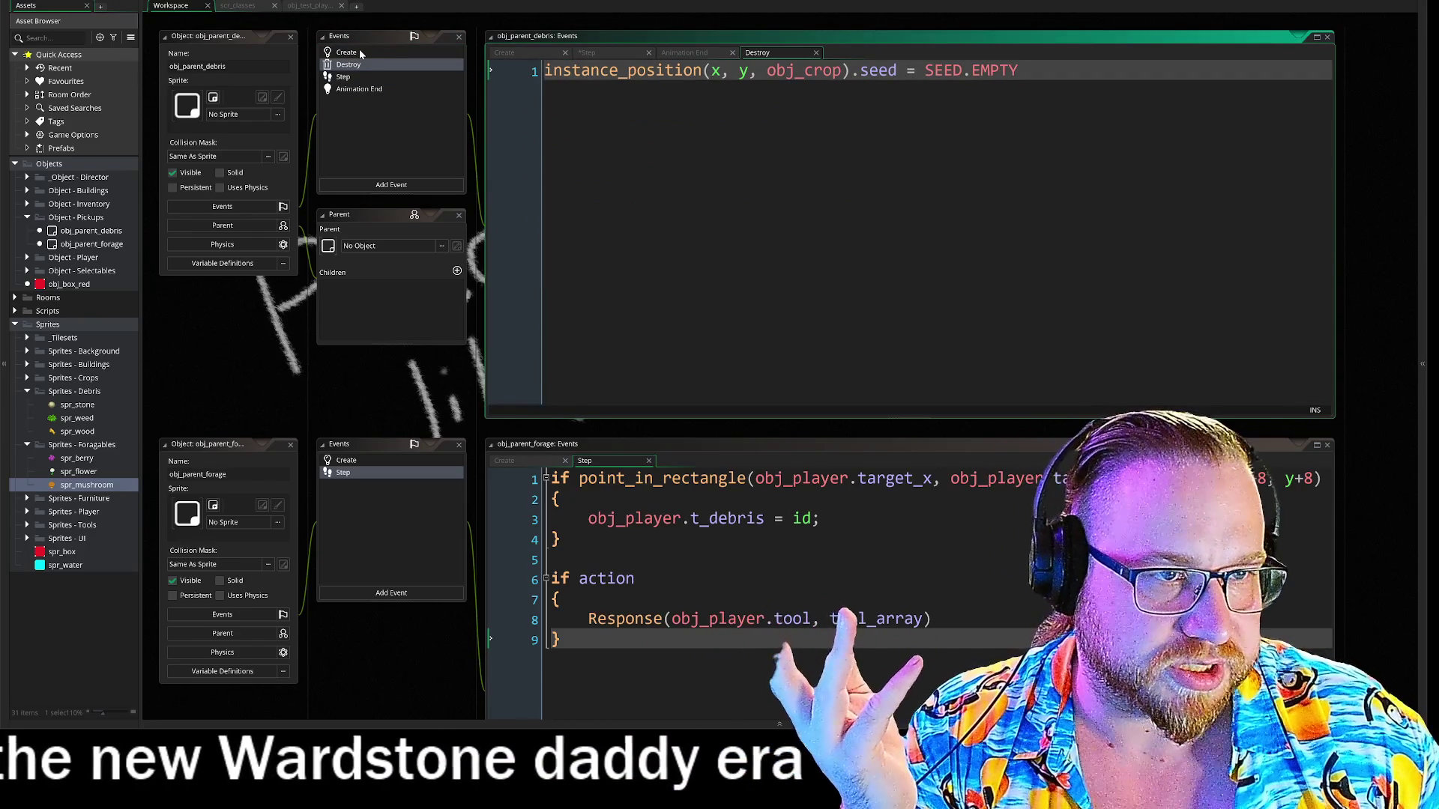
{"action": "left_click", "coordinate": [746, 70]}
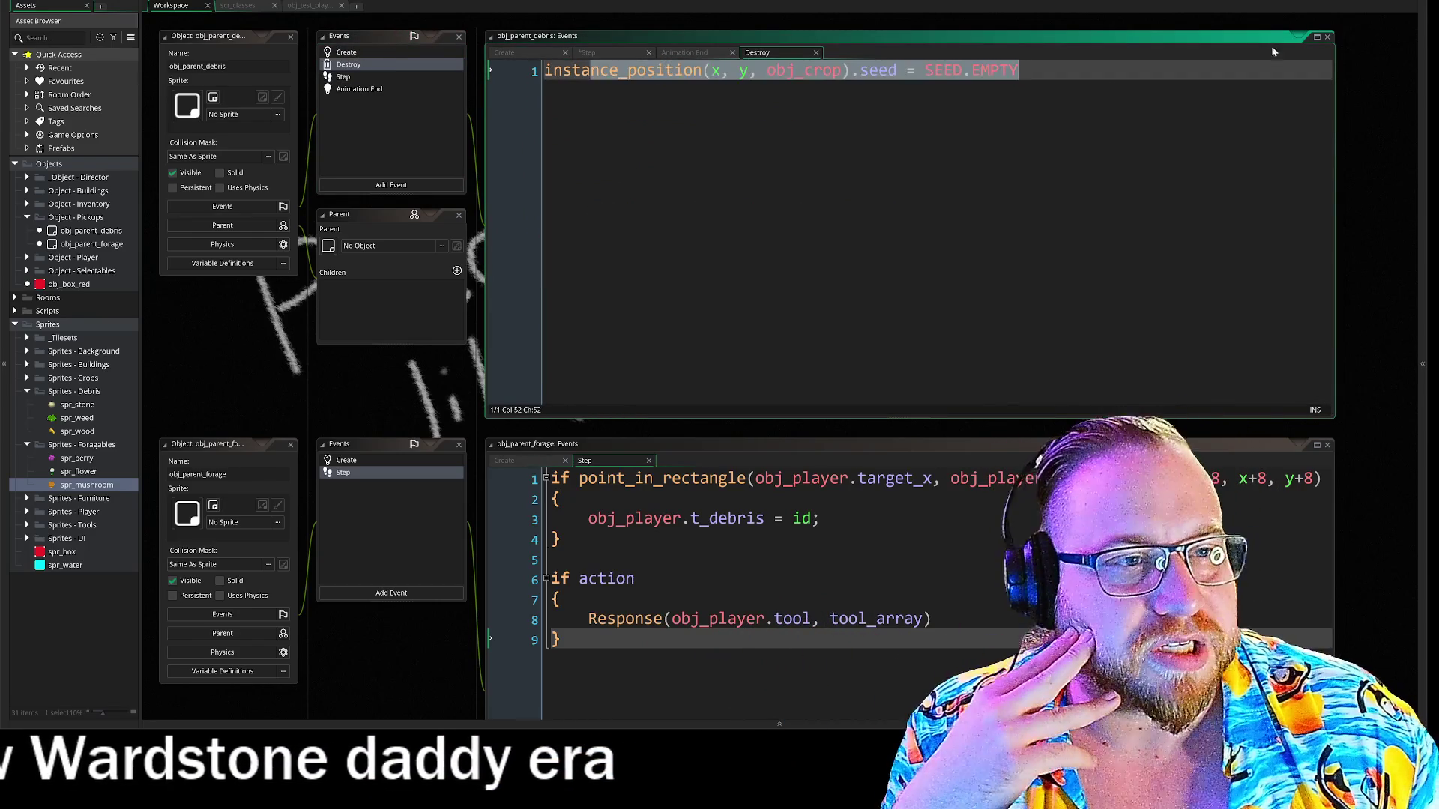
{"action": "left_click_drag", "start_coordinate": [907, 70], "coordinate": [1317, 59]}
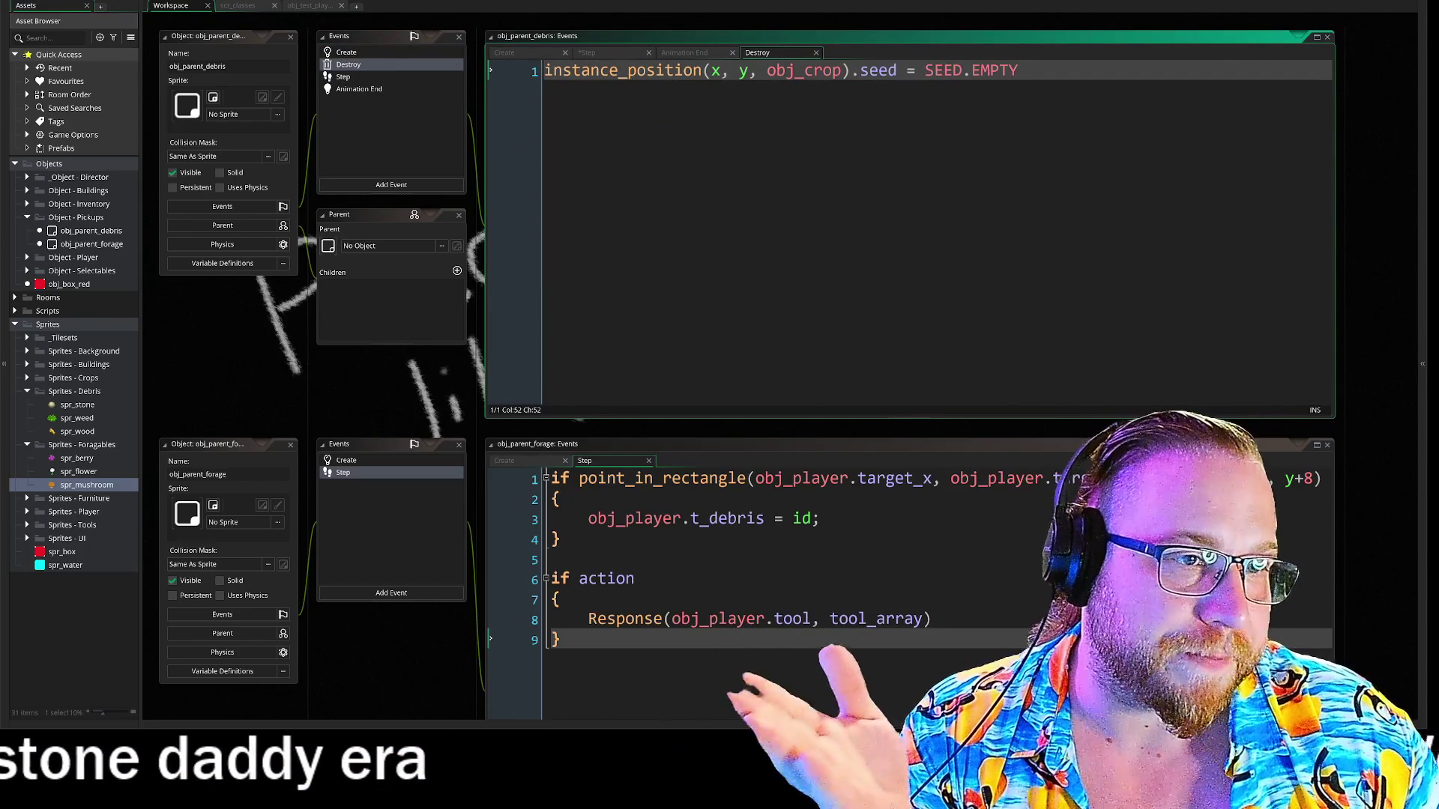
{"action": "left_click", "coordinate": [767, 70], "text": "shift"}
{"action": "left_click", "coordinate": [1019, 70]}
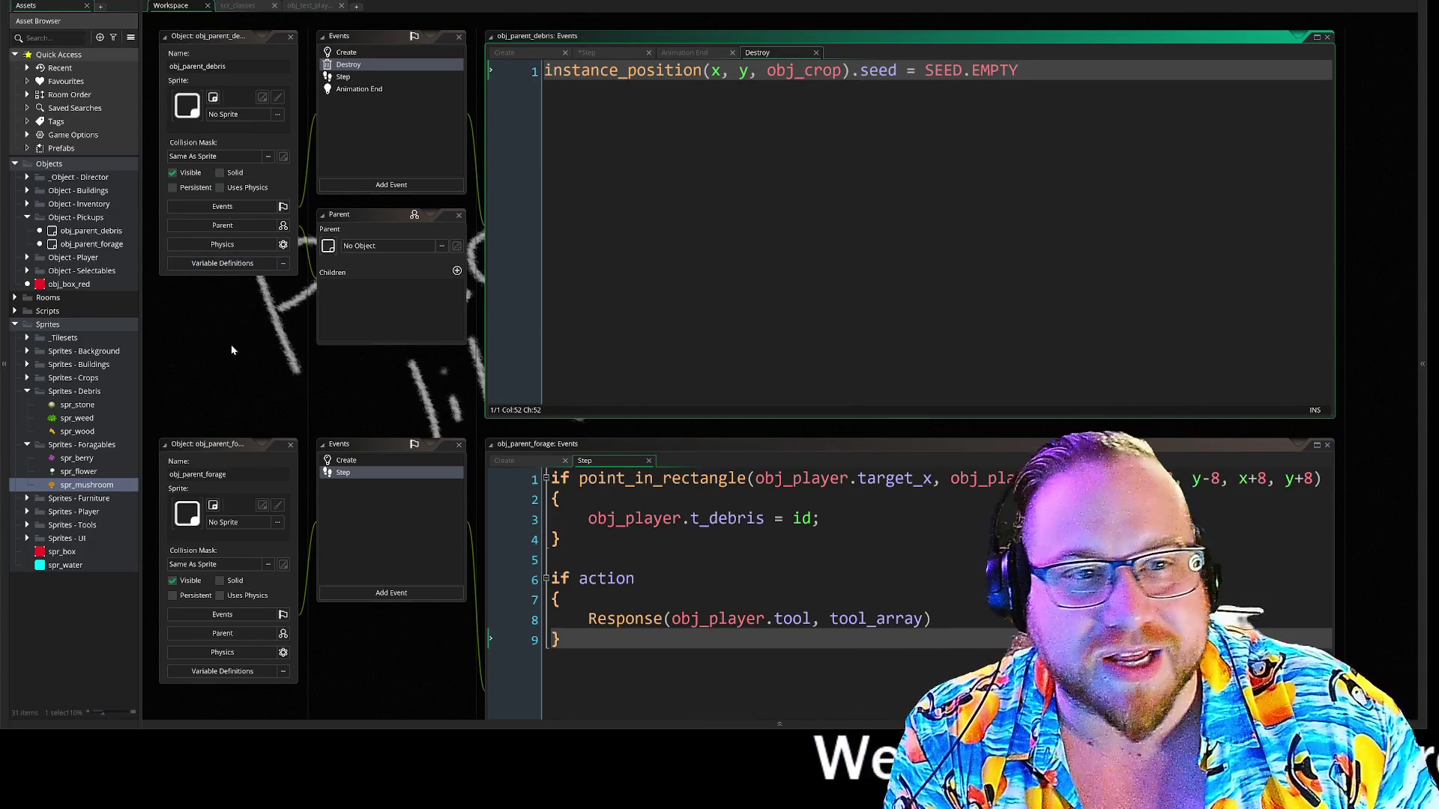
{"action": "left_click", "coordinate": [316, 7]}
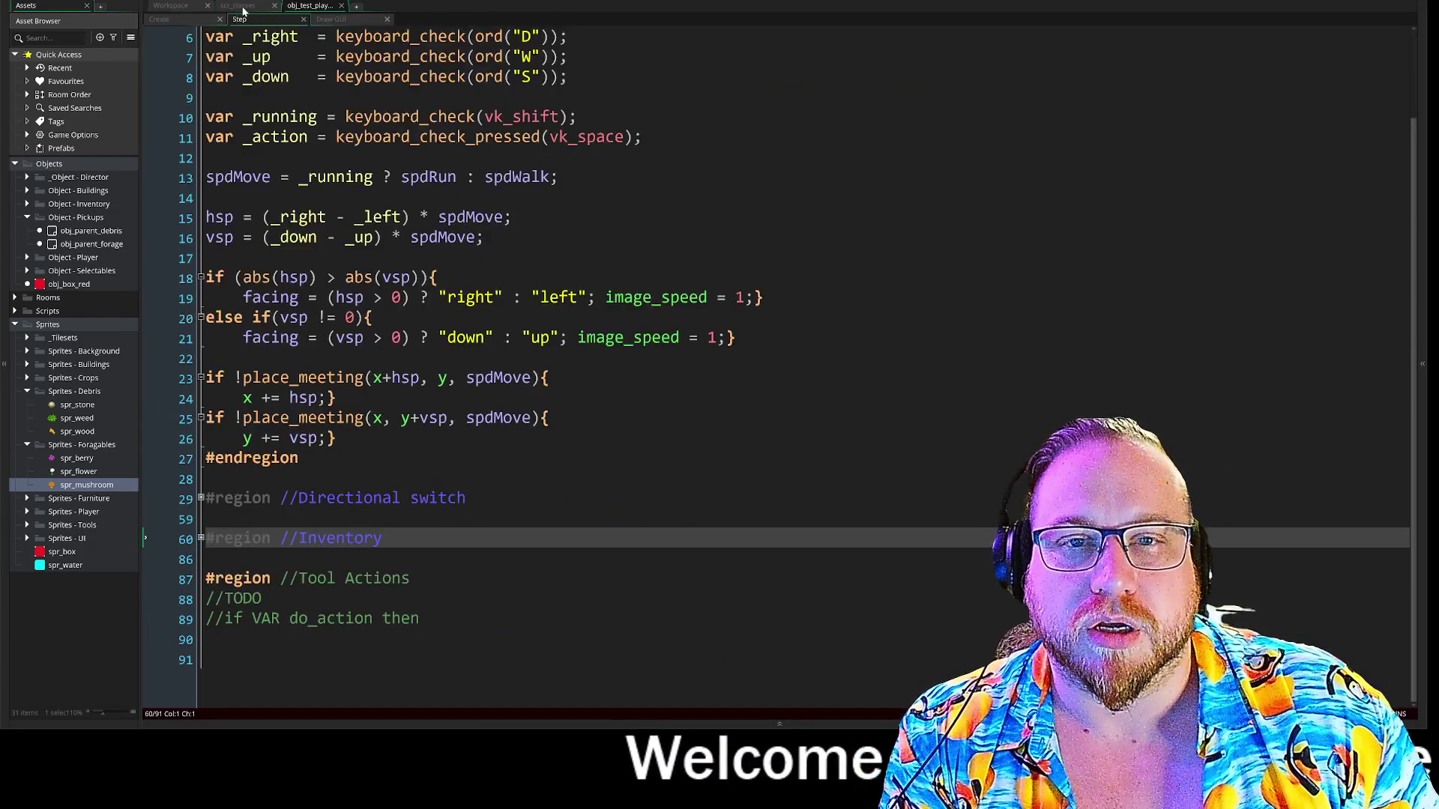
{"action": "left_click", "coordinate": [244, 7]}
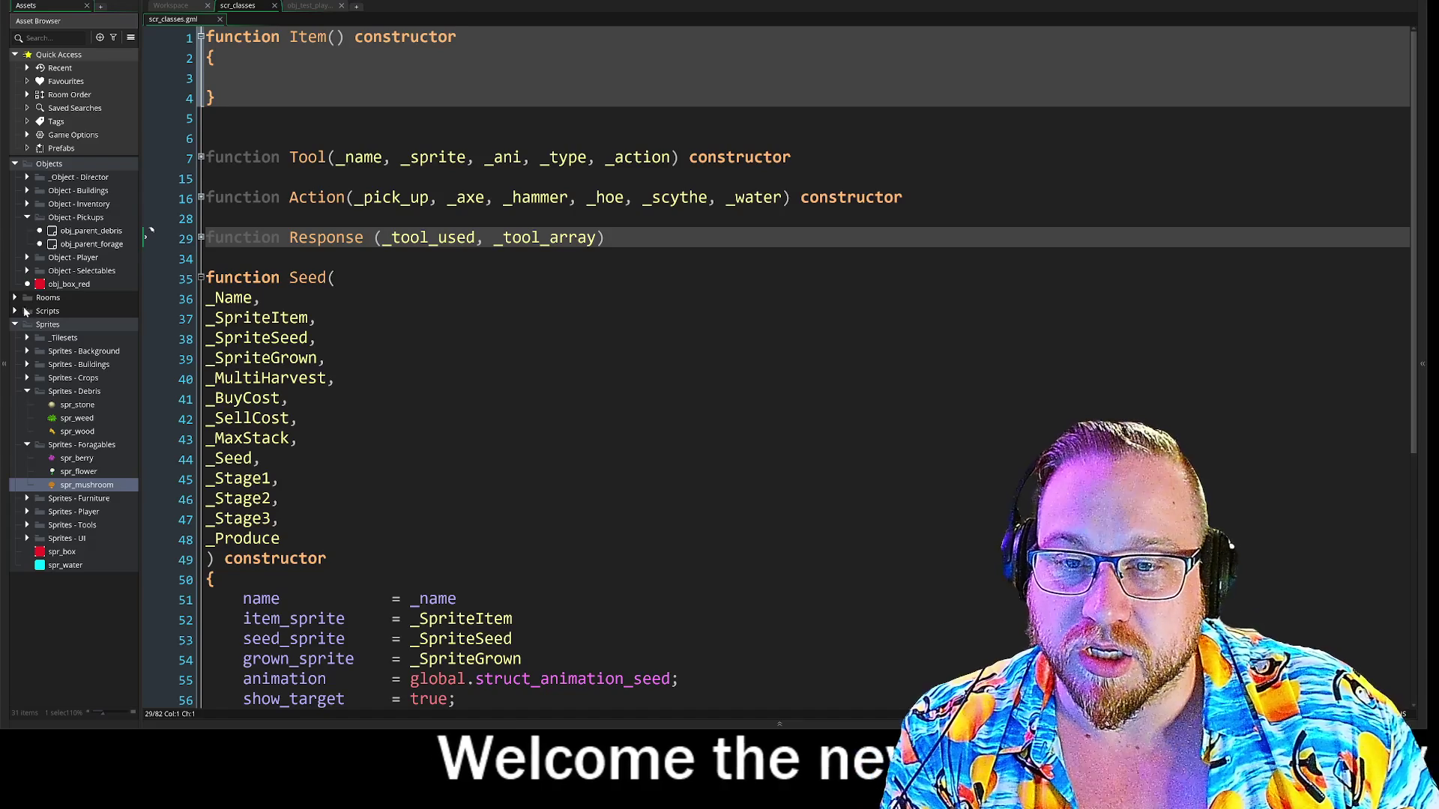
Open the rm_farm room and expand Object - Selectables > Crop to reveal obj_crop.
{"action": "left_click", "coordinate": [15, 299]}
{"action": "double_click", "coordinate": [52, 311]}
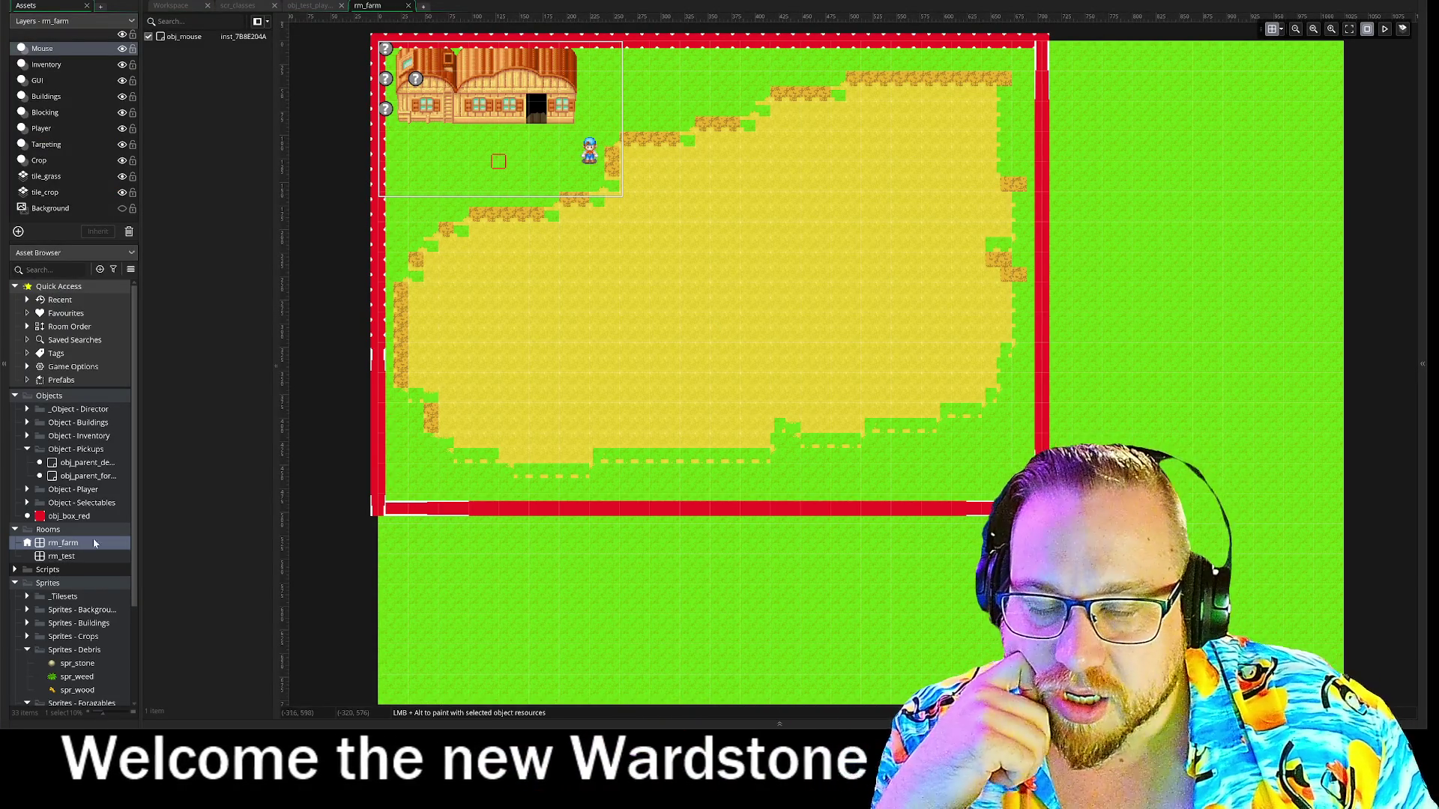
{"action": "left_click", "coordinate": [28, 410]}
{"action": "left_click", "coordinate": [27, 409]}
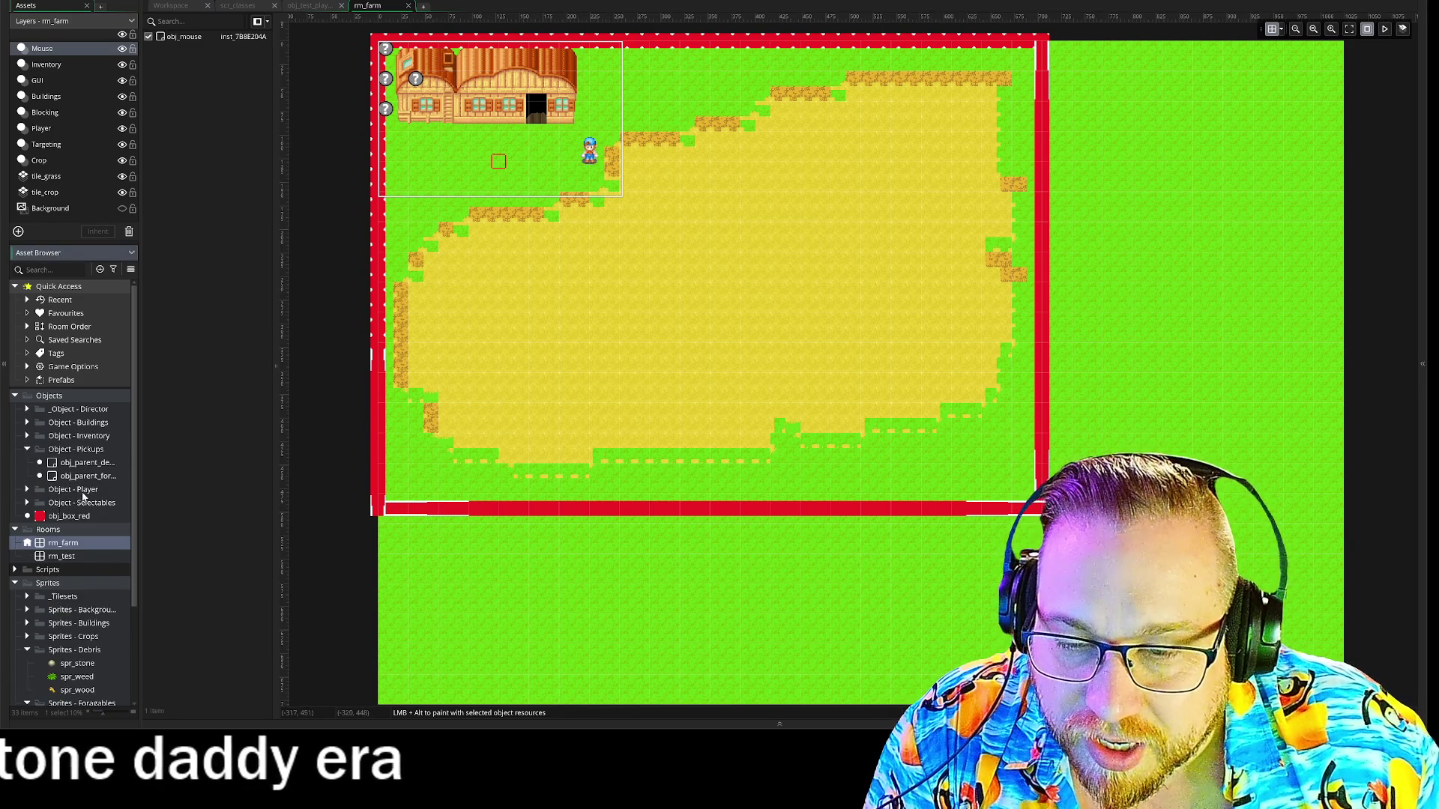
{"action": "left_click", "coordinate": [28, 490]}
{"action": "left_click", "coordinate": [28, 490]}
{"action": "left_click", "coordinate": [30, 504]}
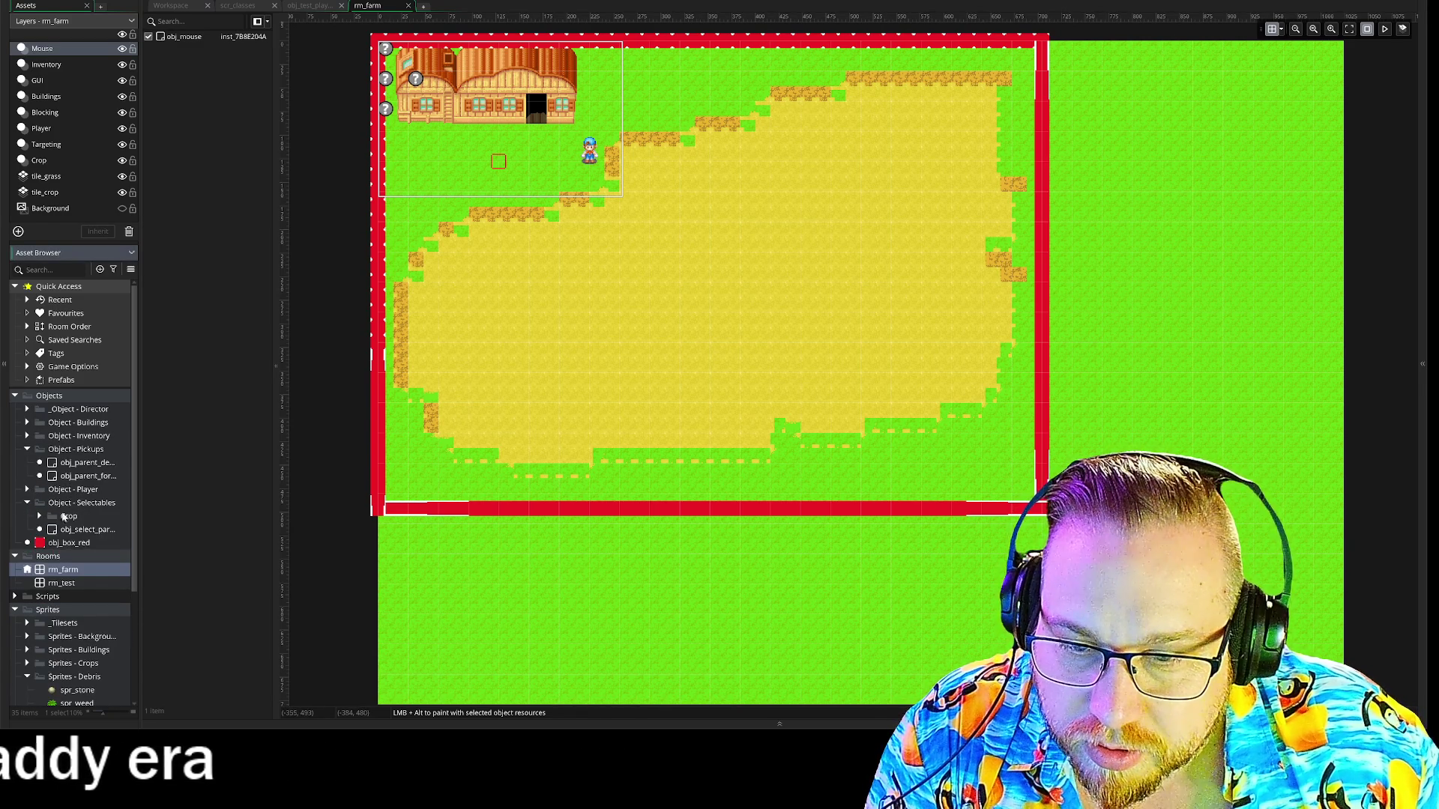
{"action": "left_click", "coordinate": [40, 517]}
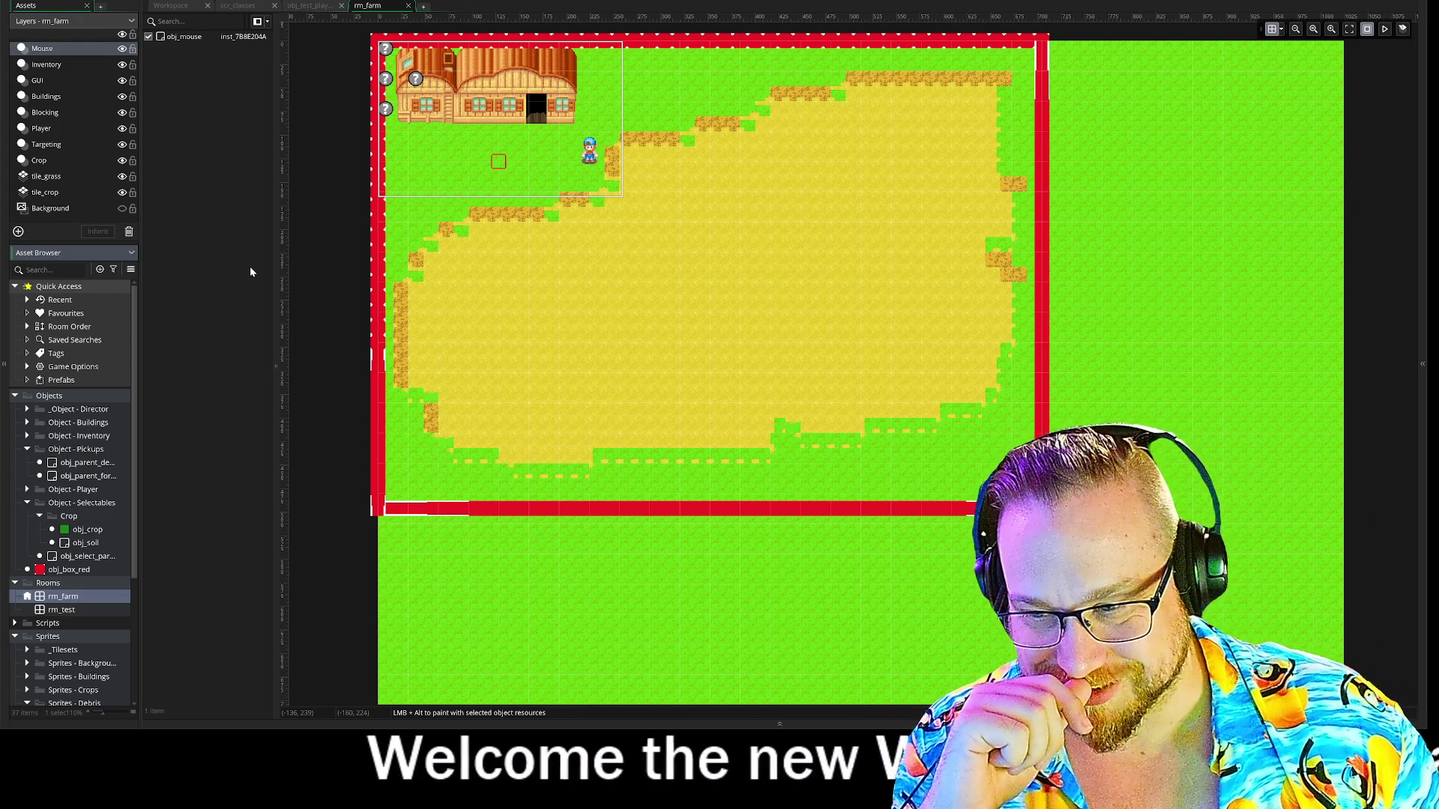
Open rm_test, return to rm_farm, choose obj_crop and make Crop the target layer.
{"action": "double_click", "coordinate": [61, 610]}
{"action": "double_click", "coordinate": [62, 596]}
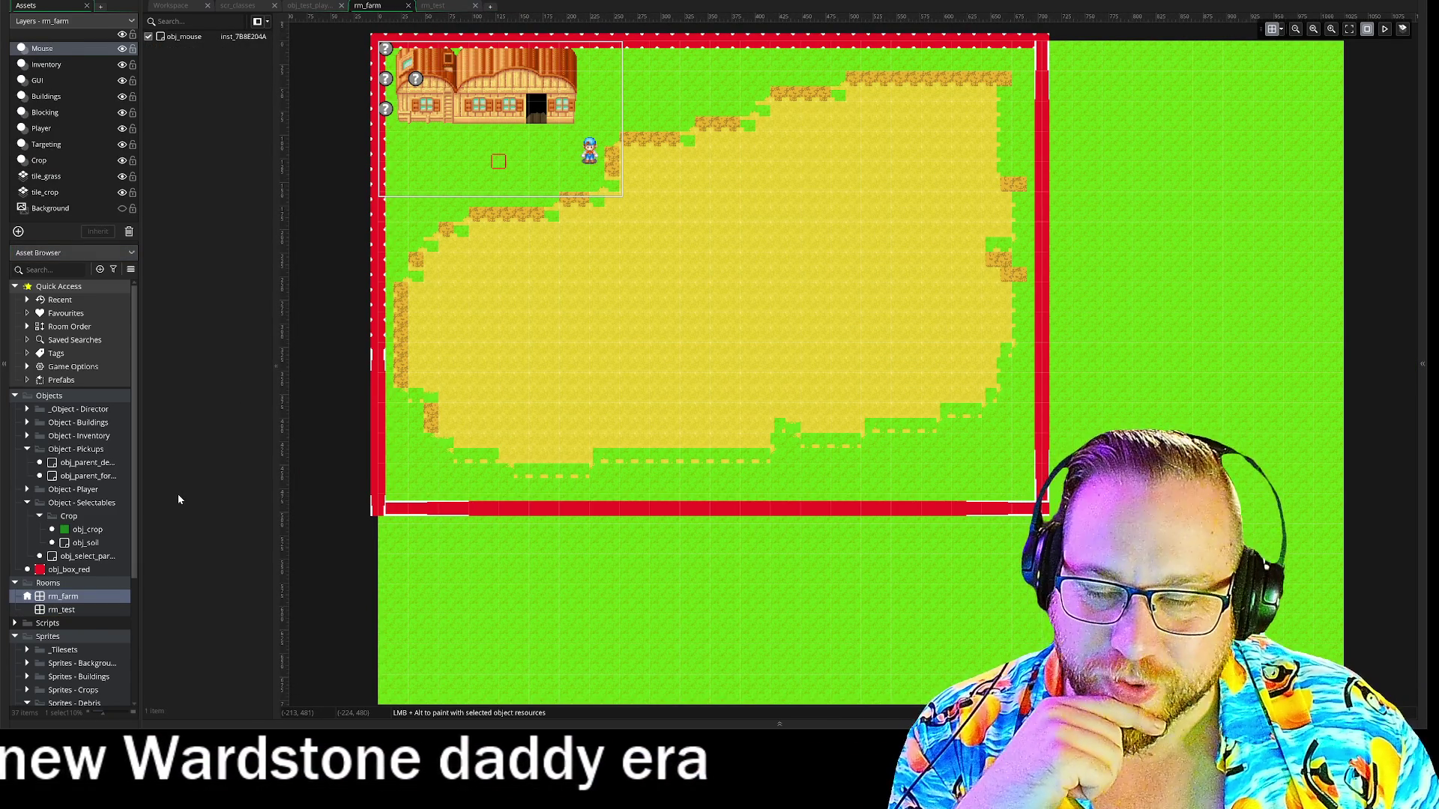
{"action": "left_click", "coordinate": [85, 530]}
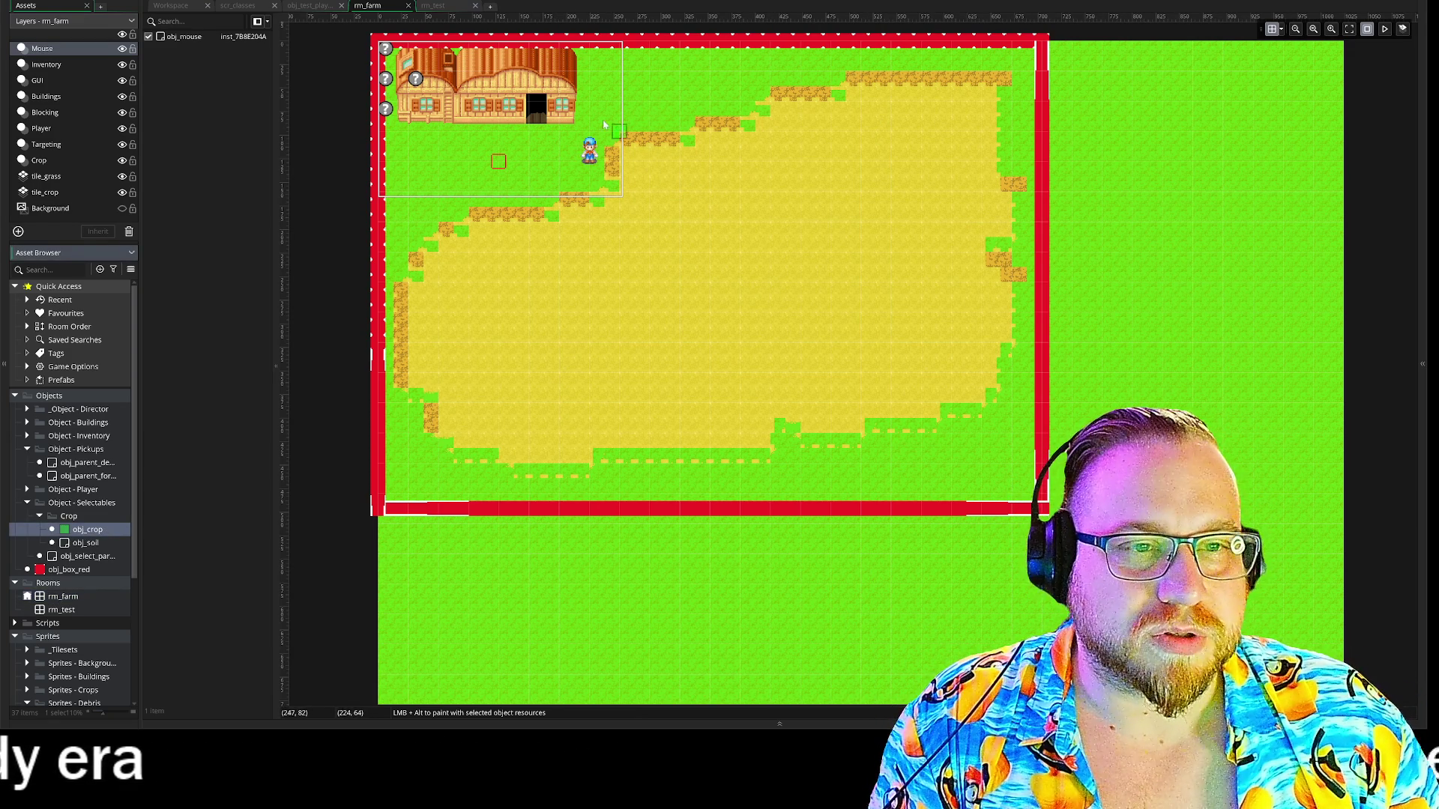
{"action": "left_click", "coordinate": [639, 119], "text": "alt"}
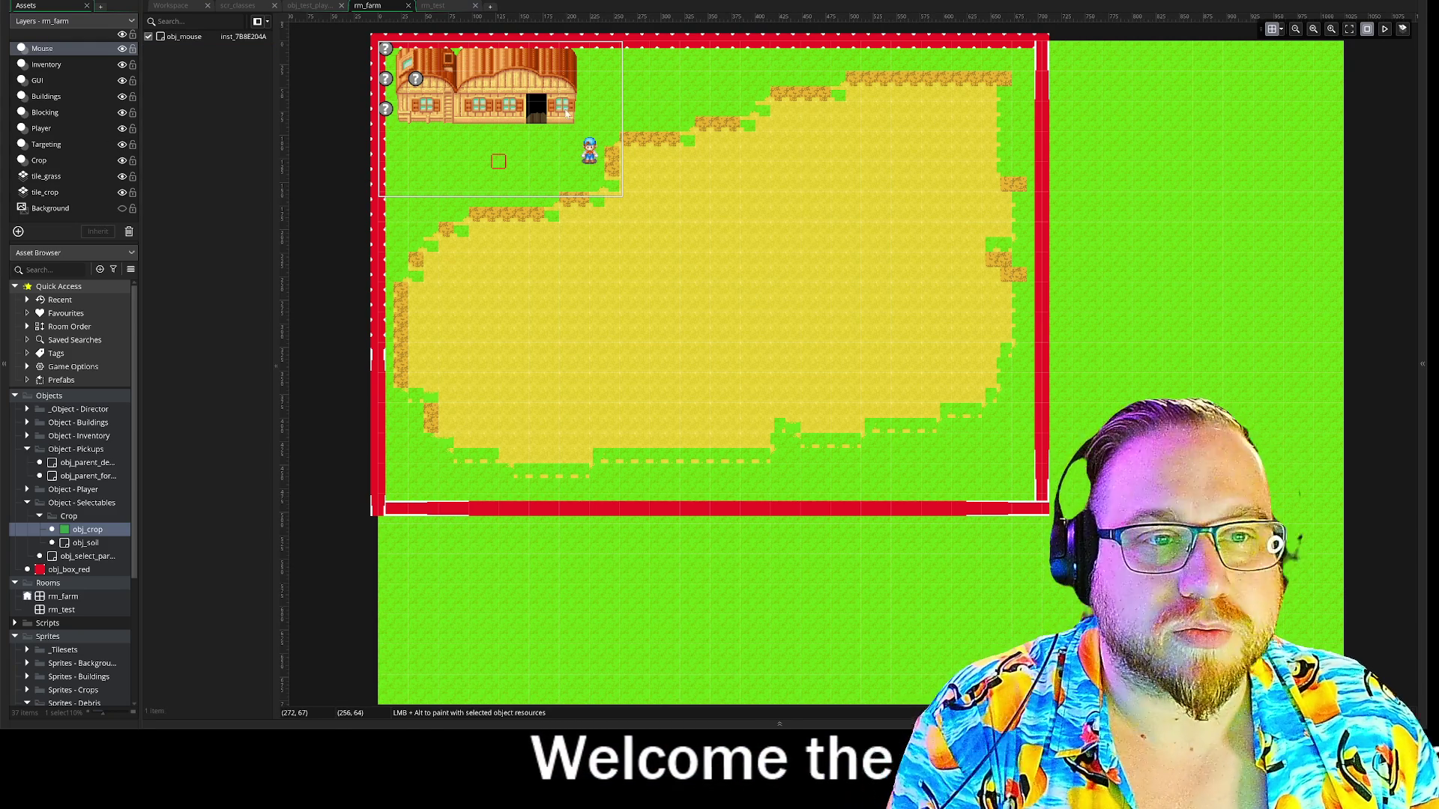
{"action": "left_click", "coordinate": [45, 159]}
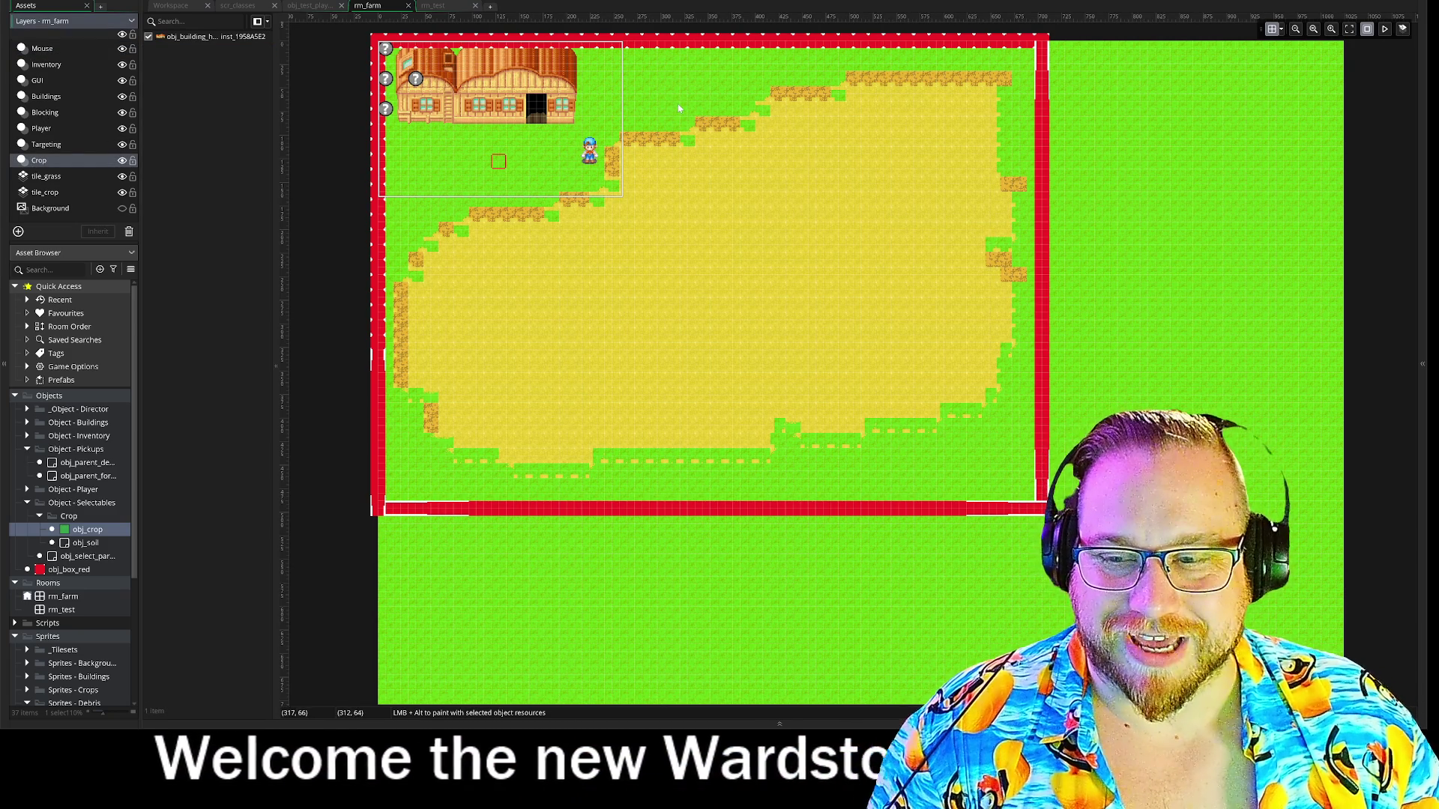
Place seven obj_crop instances in a small grid beside the farmhouse.
{"action": "left_click", "coordinate": [608, 103], "text": "alt"}
{"action": "left_click", "coordinate": [616, 126], "text": "alt"}
{"action": "left_click", "coordinate": [628, 125], "text": "alt"}
{"action": "left_click", "coordinate": [643, 125], "text": "alt"}
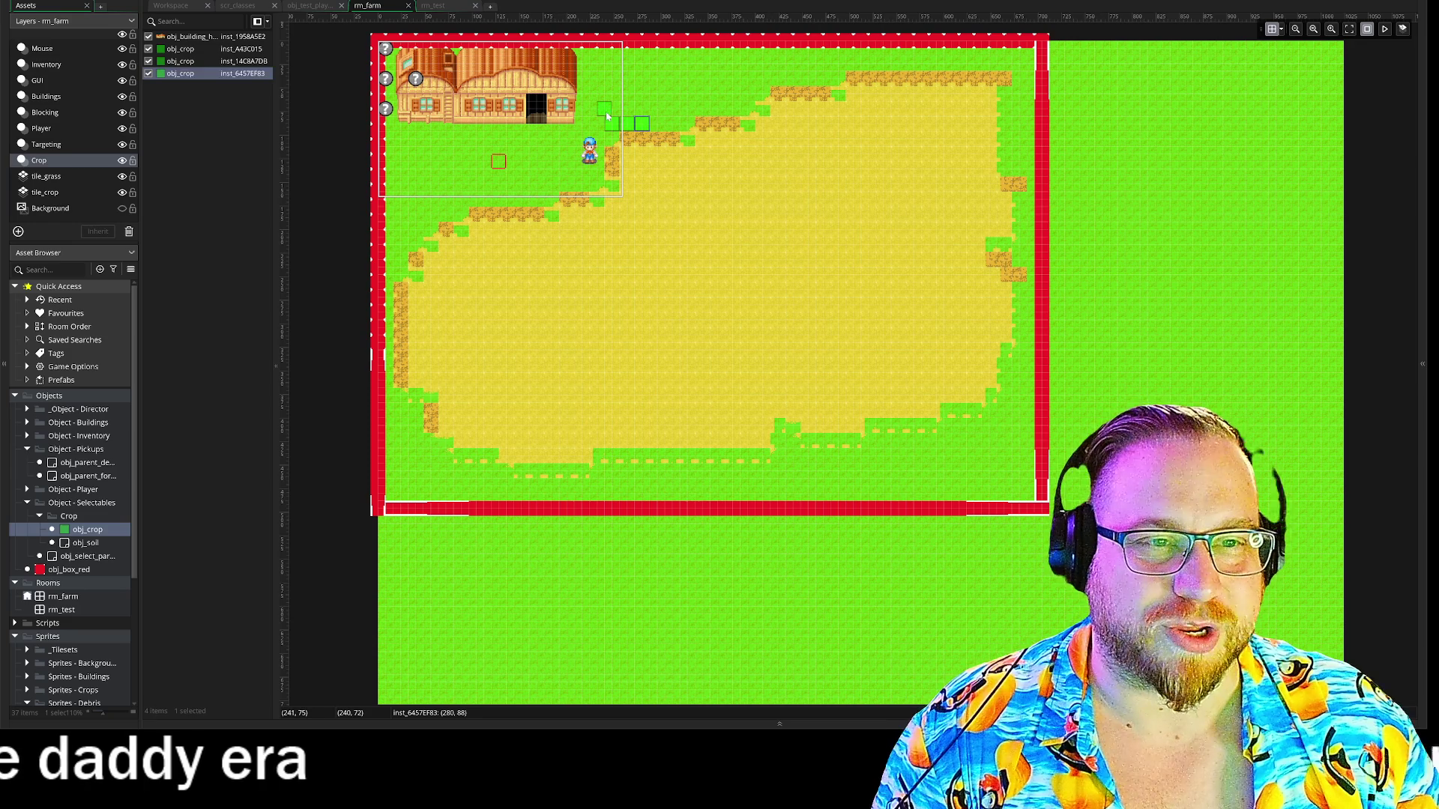
{"action": "left_click", "coordinate": [628, 111], "text": "alt"}
{"action": "left_click", "coordinate": [643, 110], "text": "alt"}
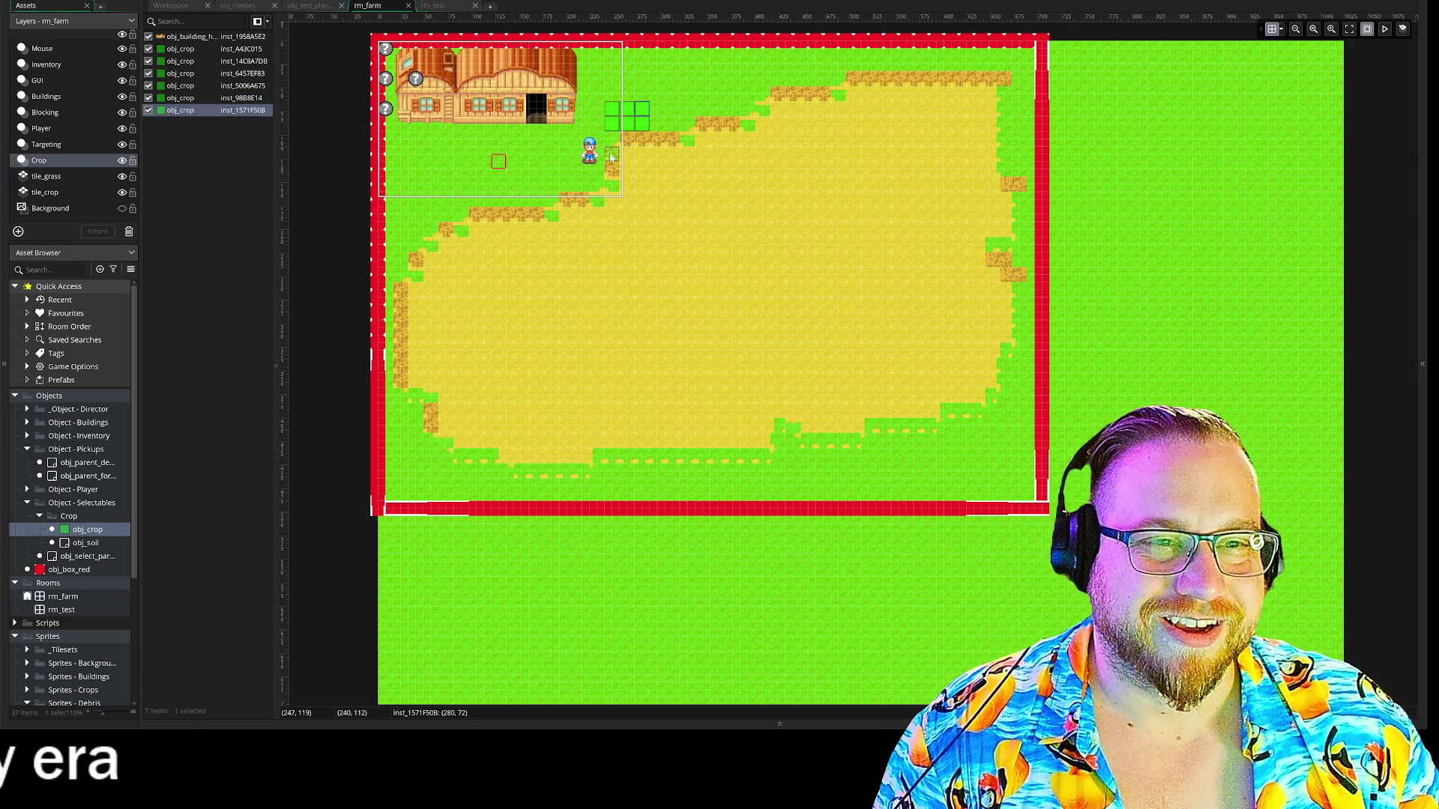
{"action": "left_click", "coordinate": [615, 141], "text": "alt"}
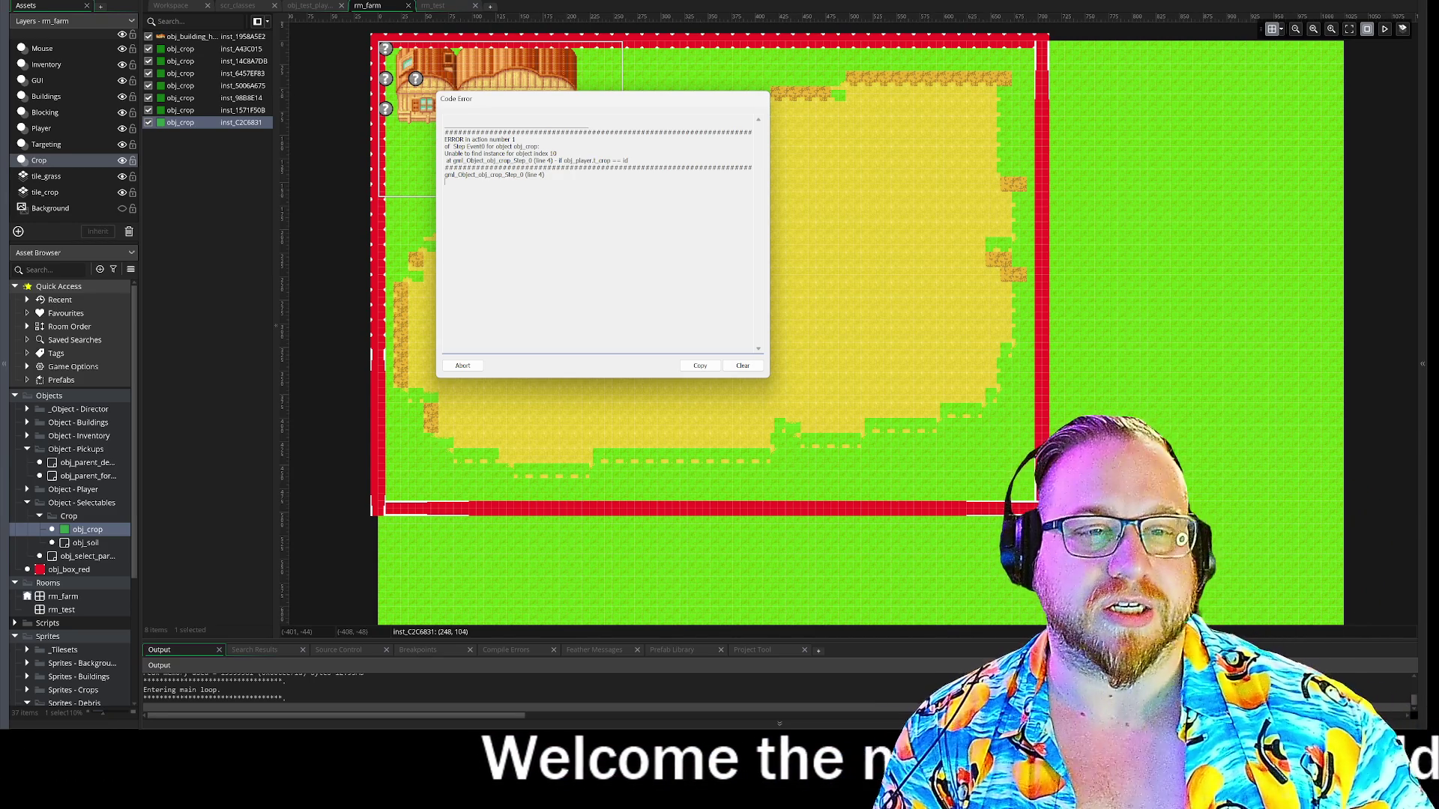
Abort the crashed run and unfold obj_crop's Step Selection region at the obj_player.t_crop check.
{"action": "left_click", "coordinate": [465, 366]}
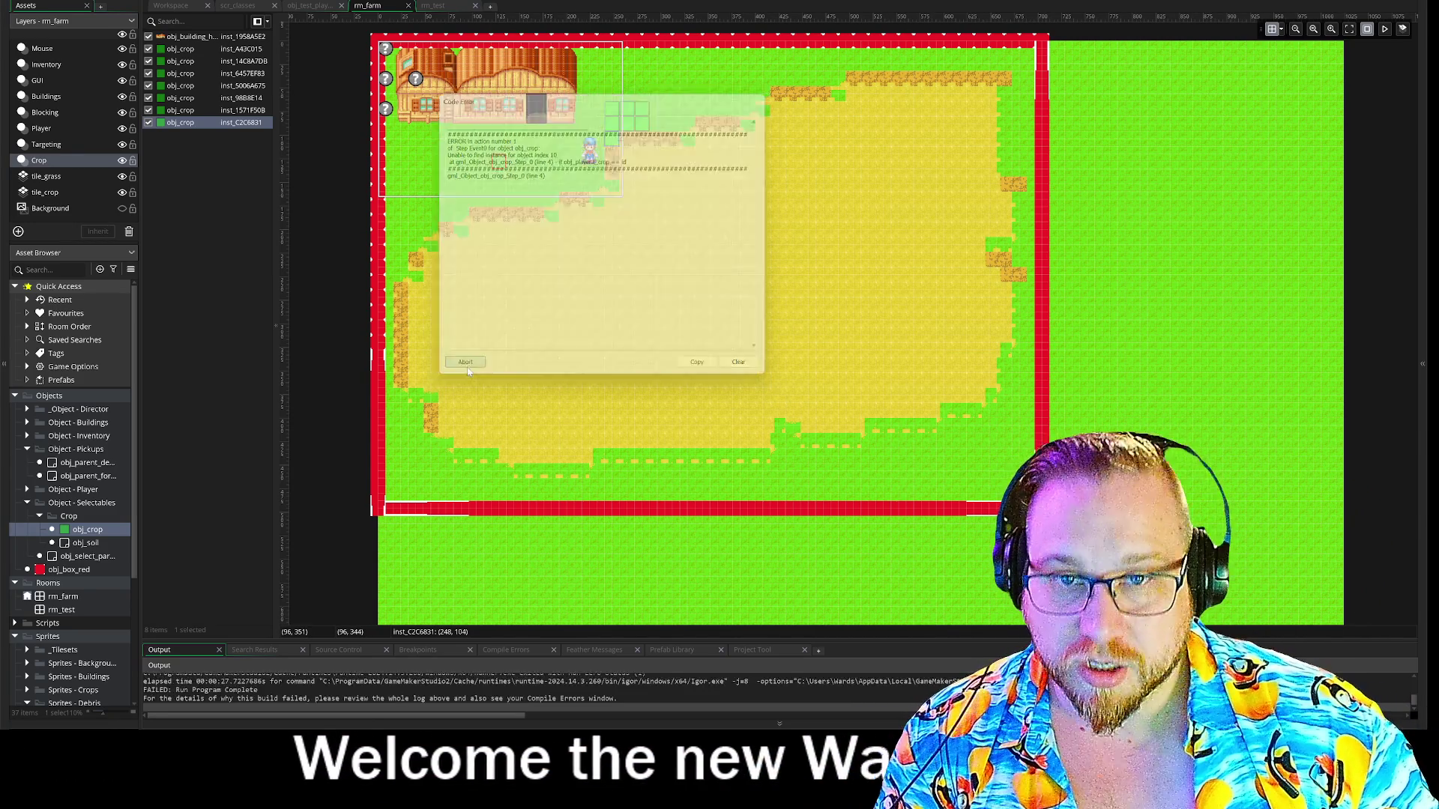
{"action": "double_click", "coordinate": [83, 534]}
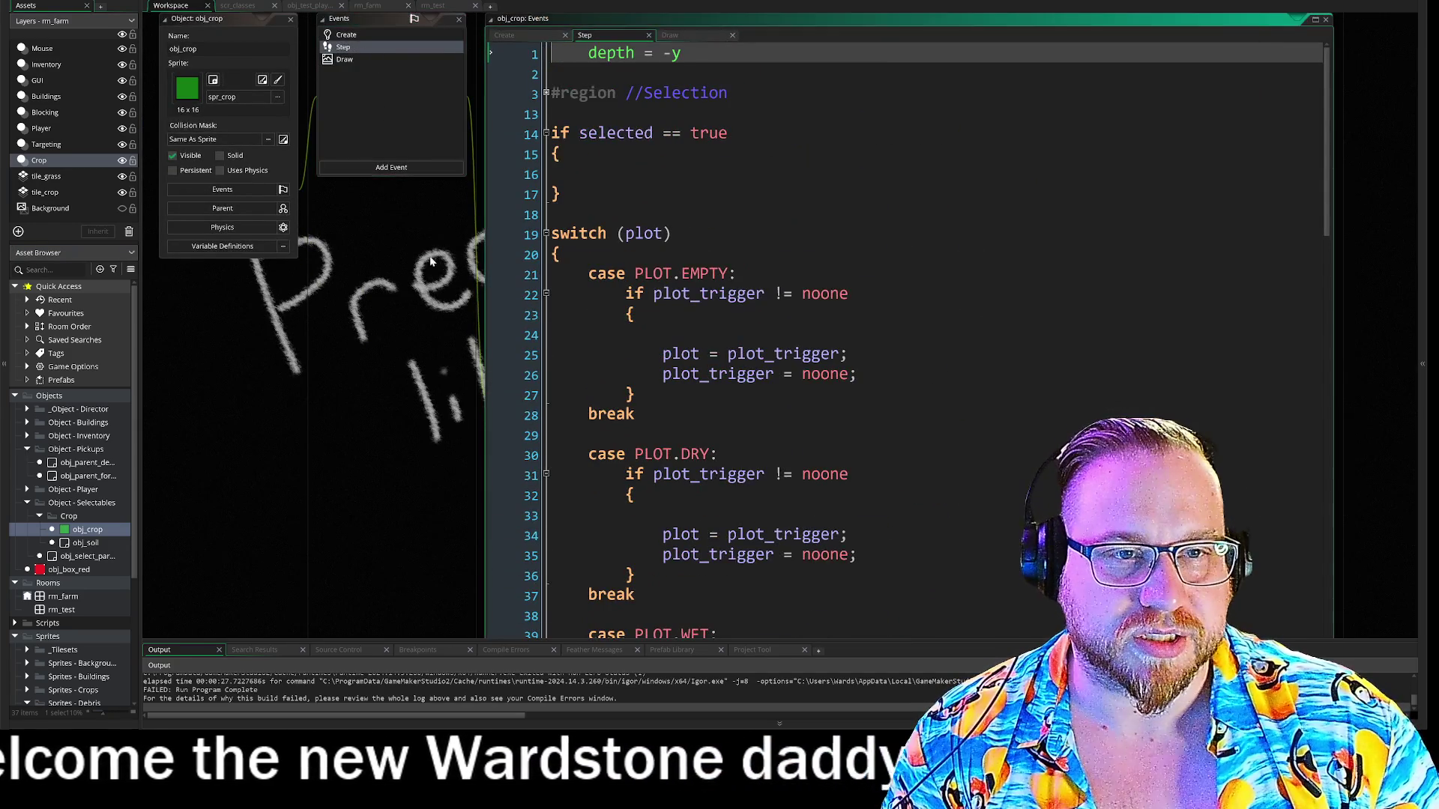
{"action": "left_click", "coordinate": [492, 133]}
{"action": "left_click_drag", "start_coordinate": [497, 152], "coordinate": [740, 152]}
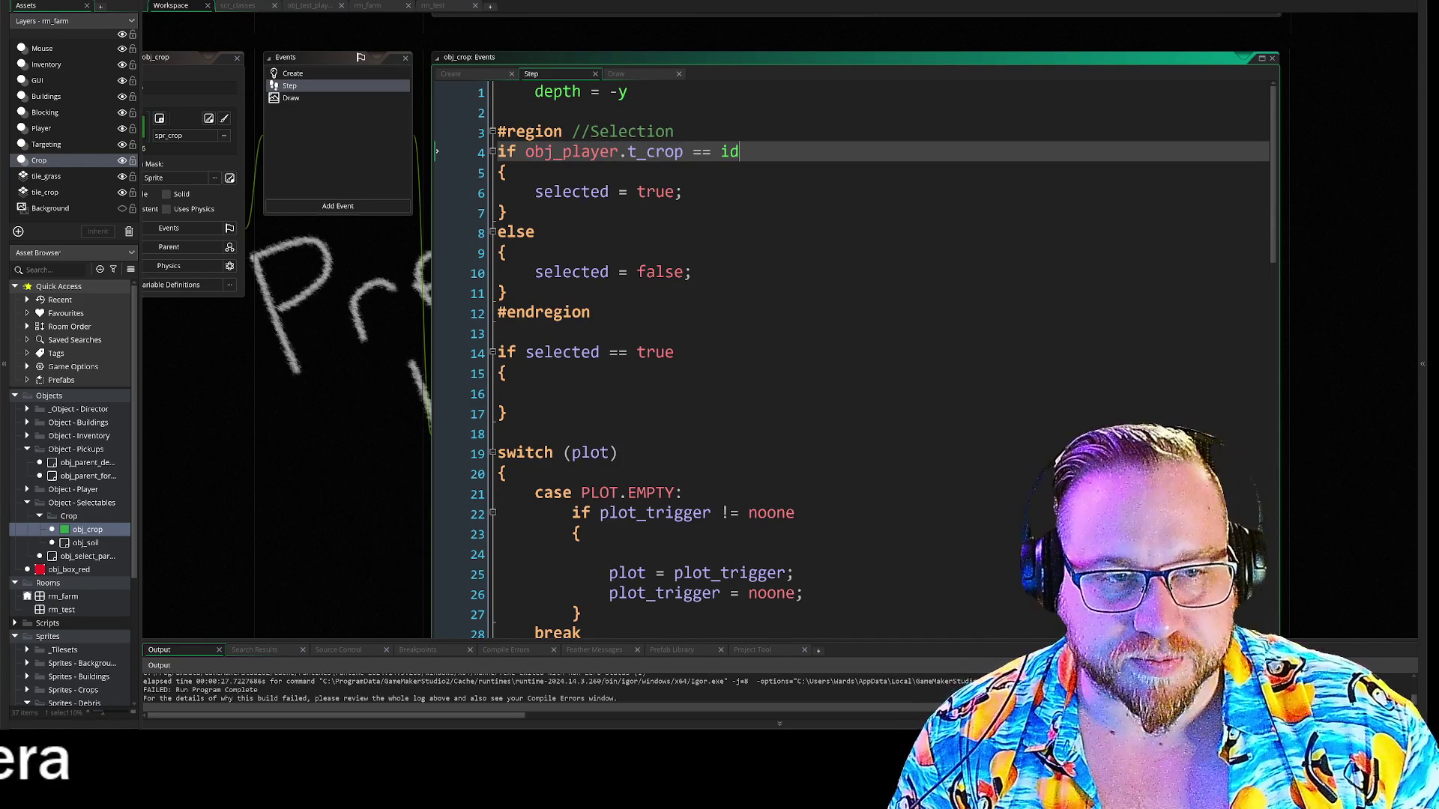
Add a new line-4 condition wrapping obj_player.t_crop in instance_exists().
{"action": "left_click", "coordinate": [674, 131]}
{"action": "key", "text": "Return"}
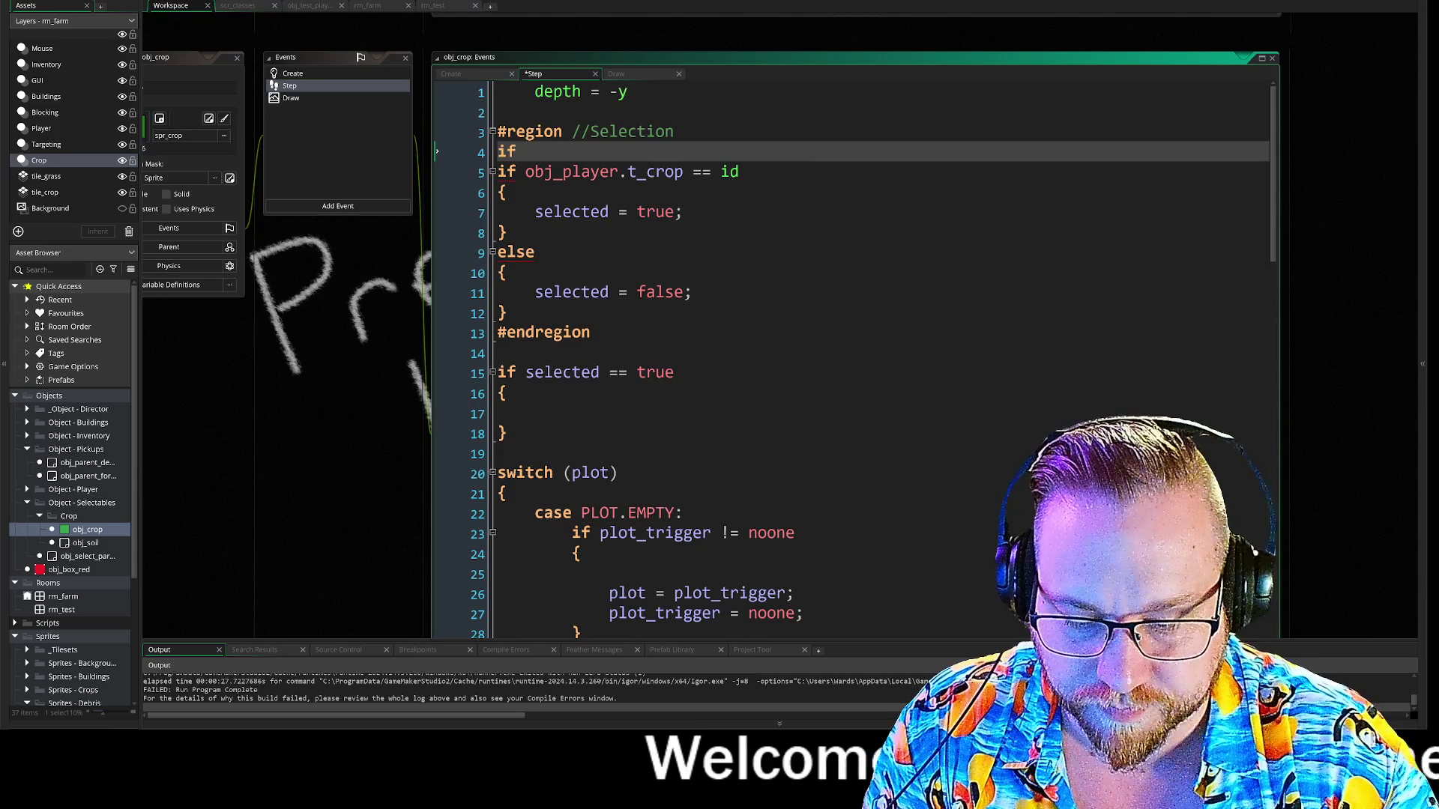
{"action": "type", "text": "obj_player"}
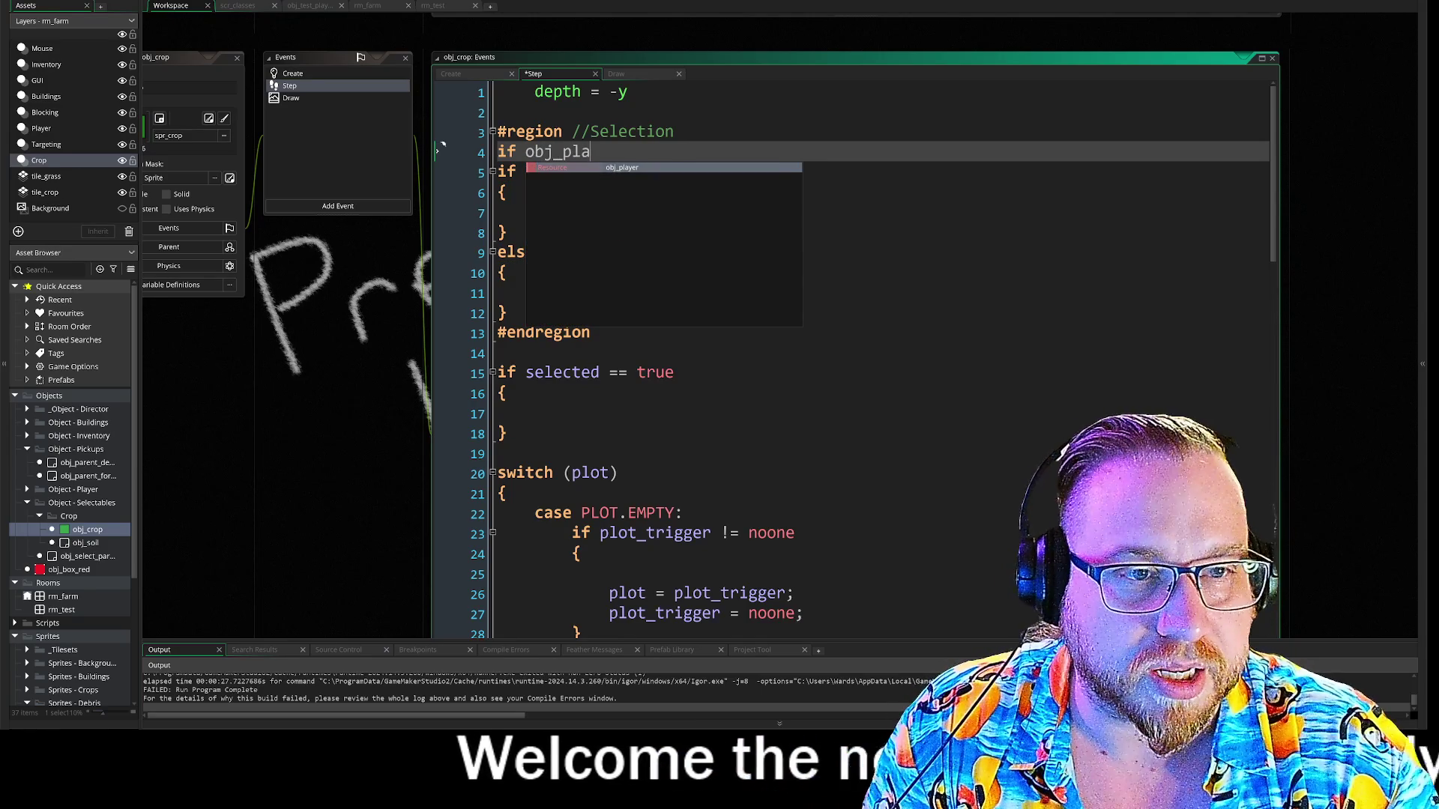
{"action": "type", "text": ".t_crop"}
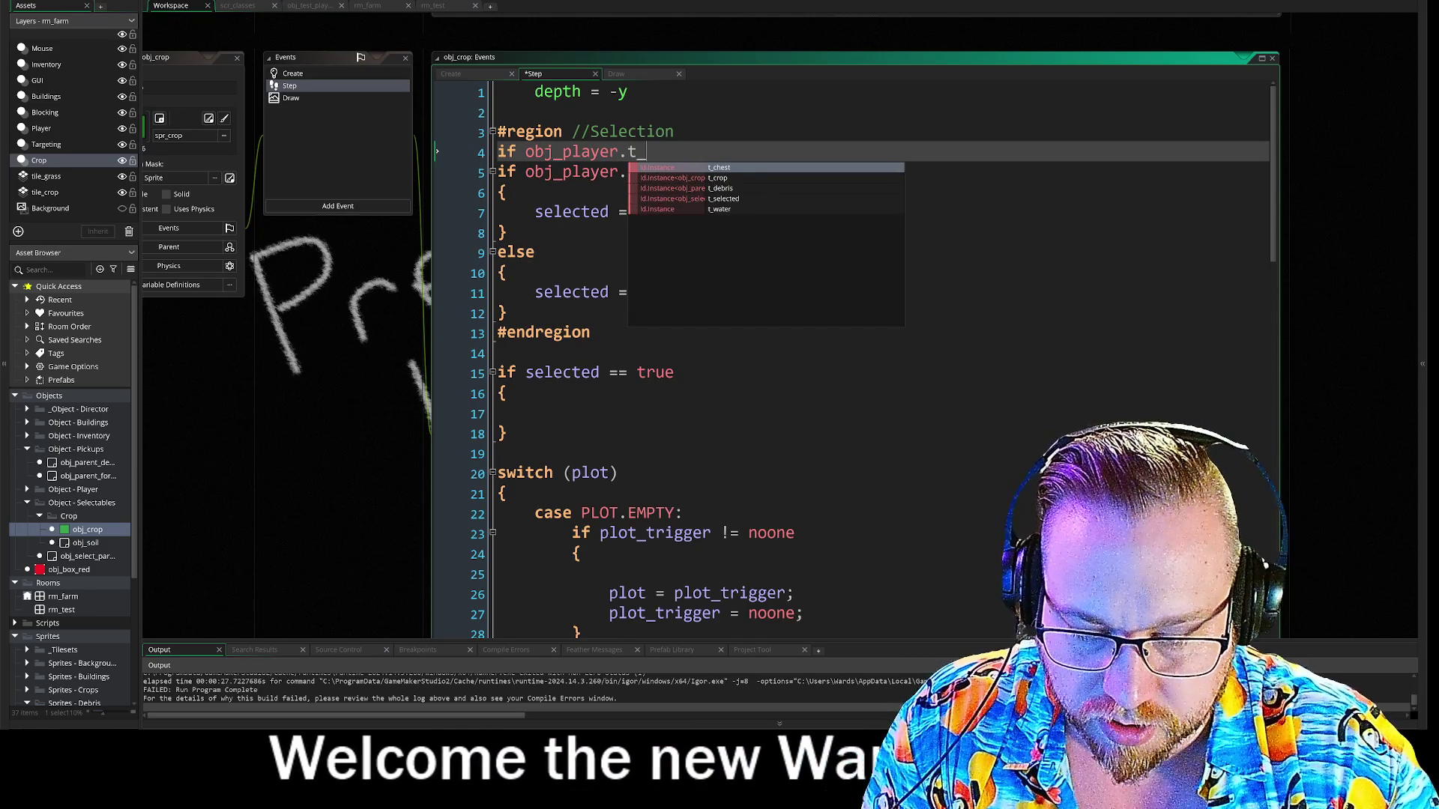
{"action": "left_click", "coordinate": [562, 151]}
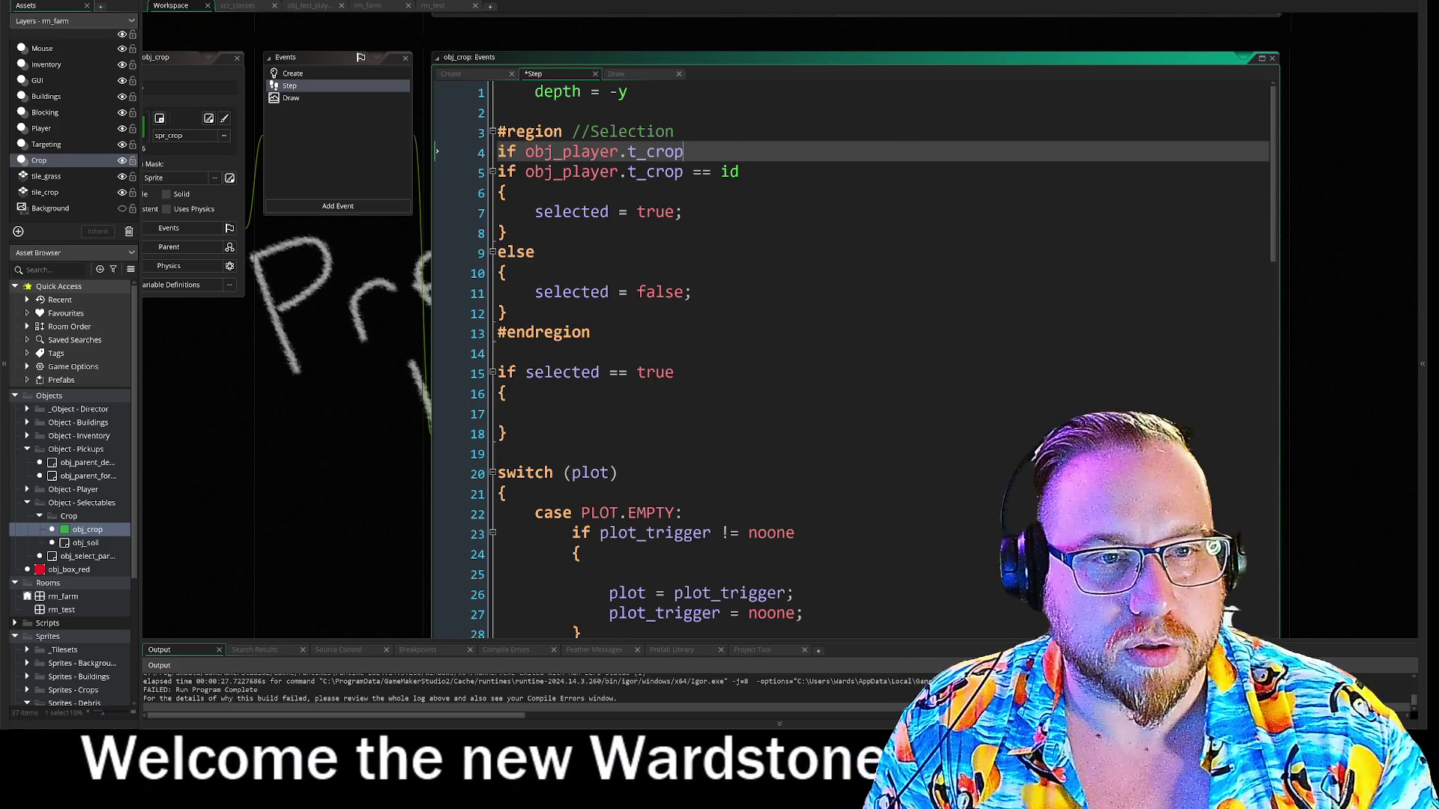
{"action": "left_click", "coordinate": [526, 151]}
{"action": "type", "text": "instance"}
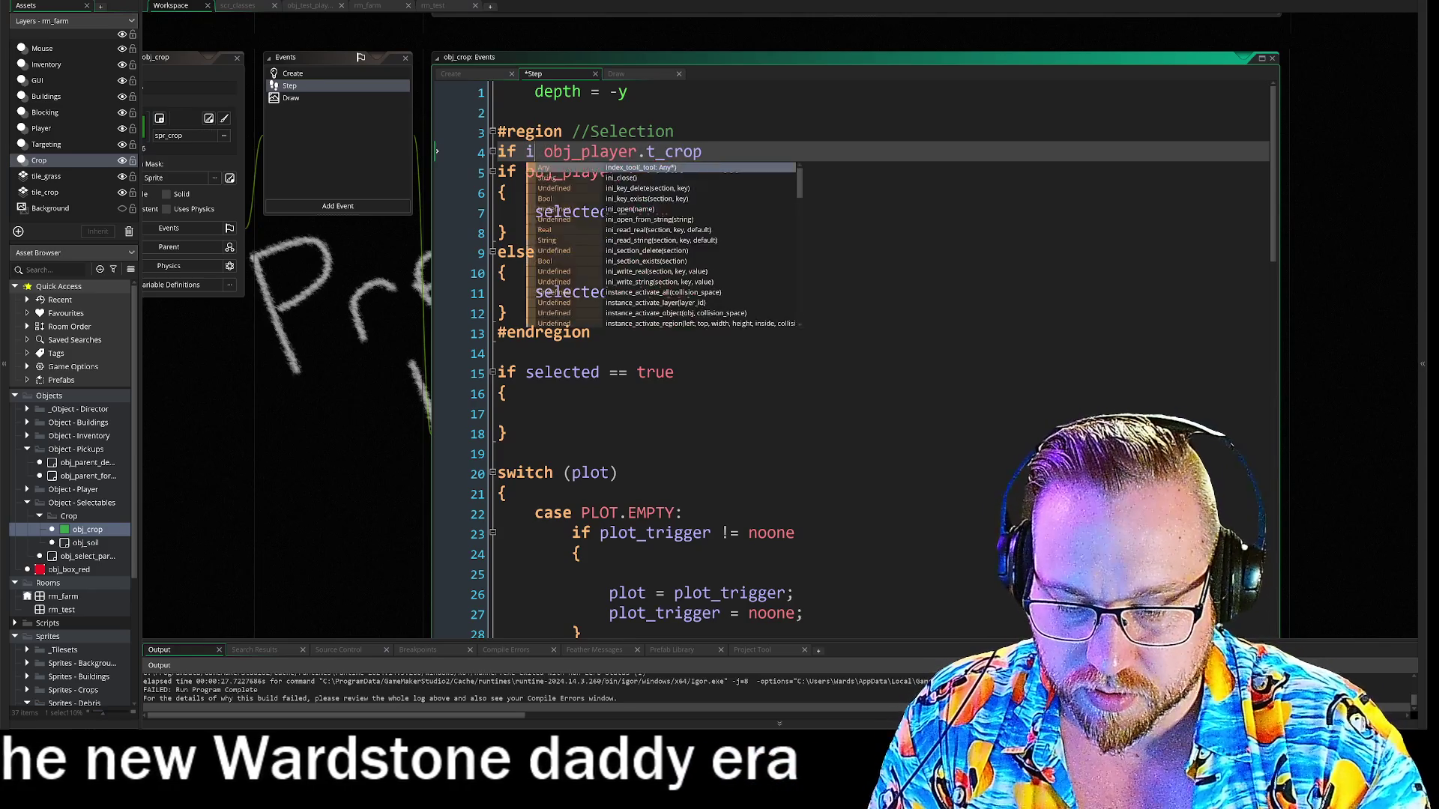
{"action": "key", "text": "Down"}
{"action": "key", "text": "Down"}
{"action": "key", "text": "Down"}
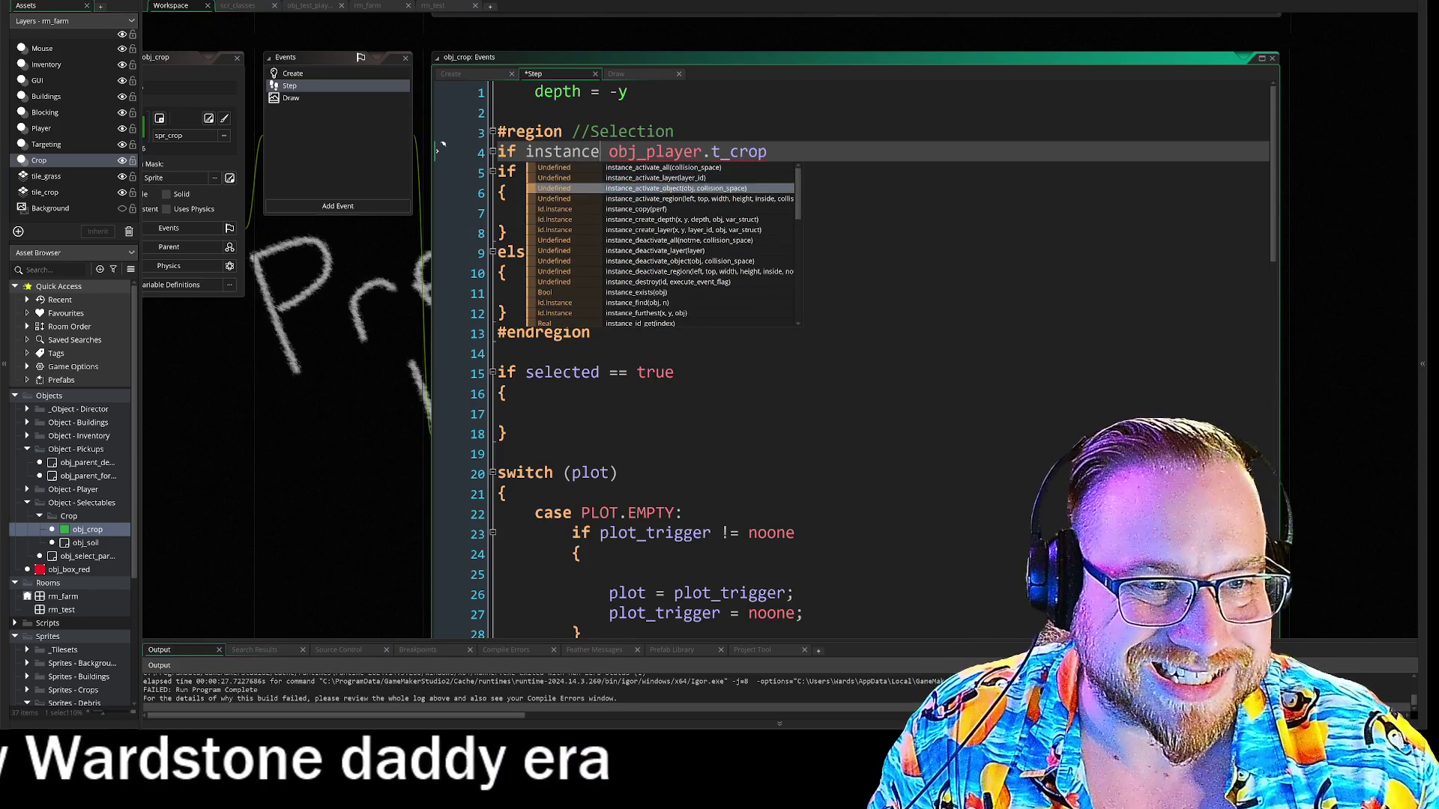
{"action": "key", "text": "Down"}
{"action": "key", "text": "Down"}
{"action": "key", "text": "Down"}
{"action": "key", "text": "Return"}
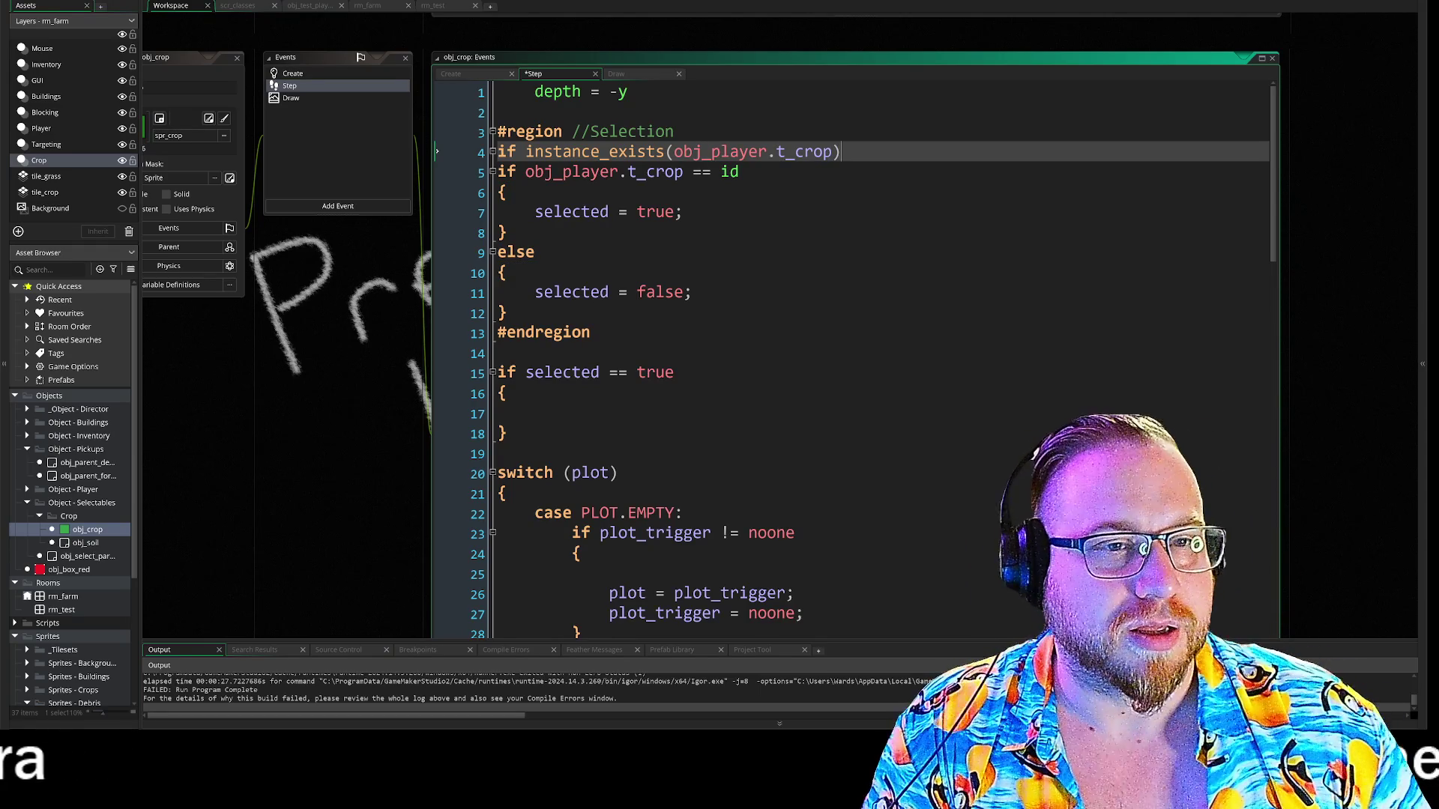
Replace the second if on line 5 with && to merge both conditions.
{"action": "left_click", "coordinate": [494, 171]}
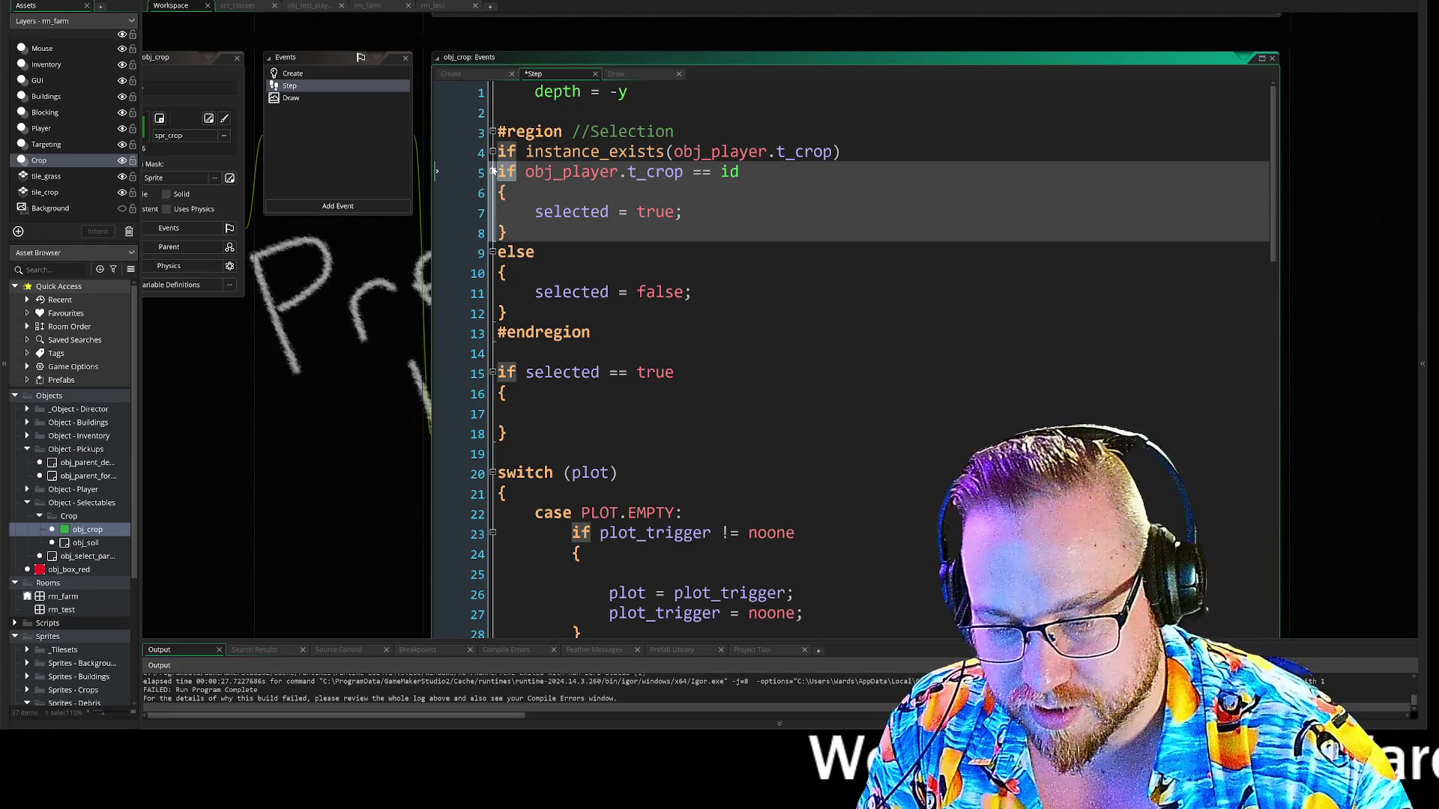
{"action": "type", "text": "&&"}
{"action": "left_click", "coordinate": [683, 212]}
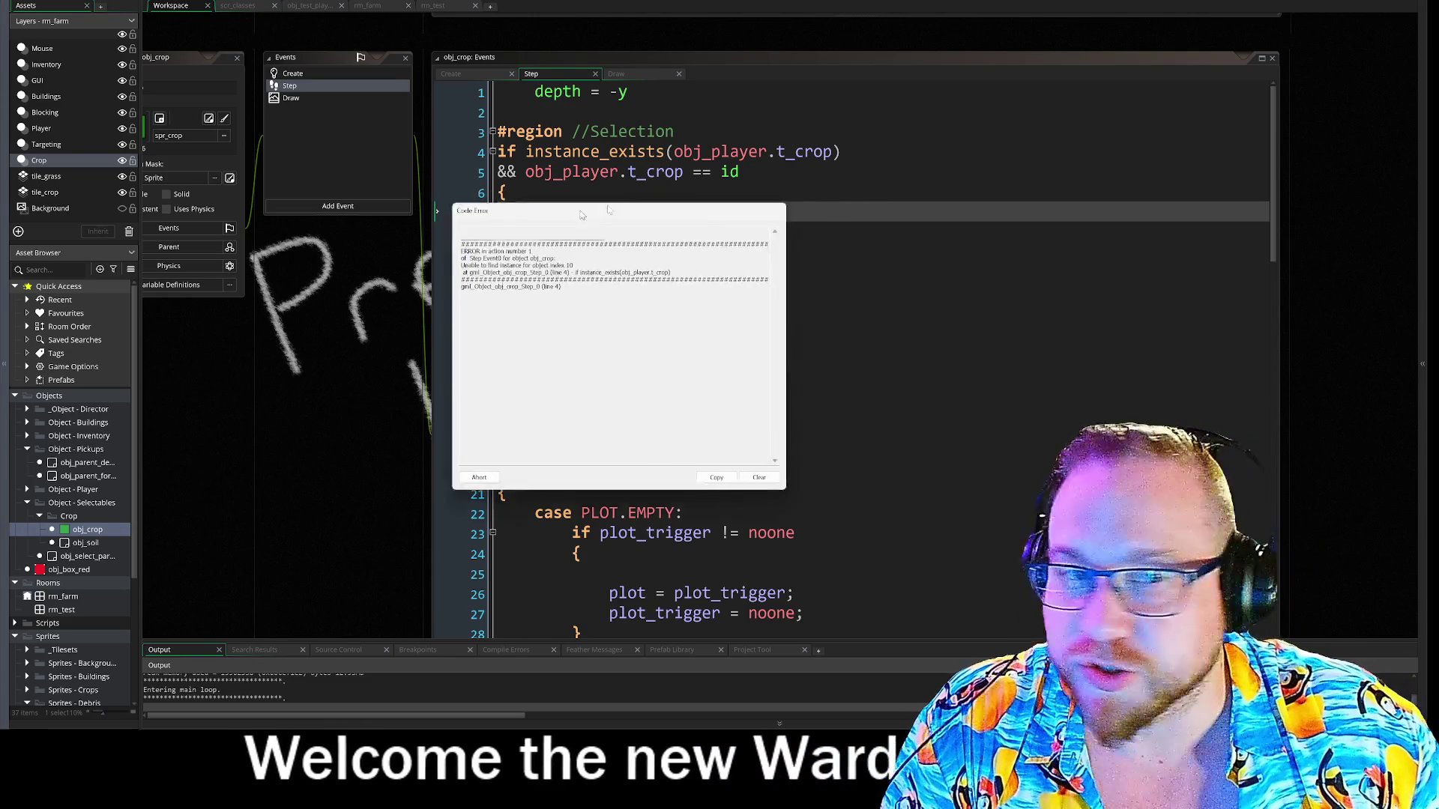
Read the 'unable to find instance for object index 10' error, move it aside, and close it.
{"action": "left_click_drag", "start_coordinate": [510, 216], "coordinate": [607, 216]}
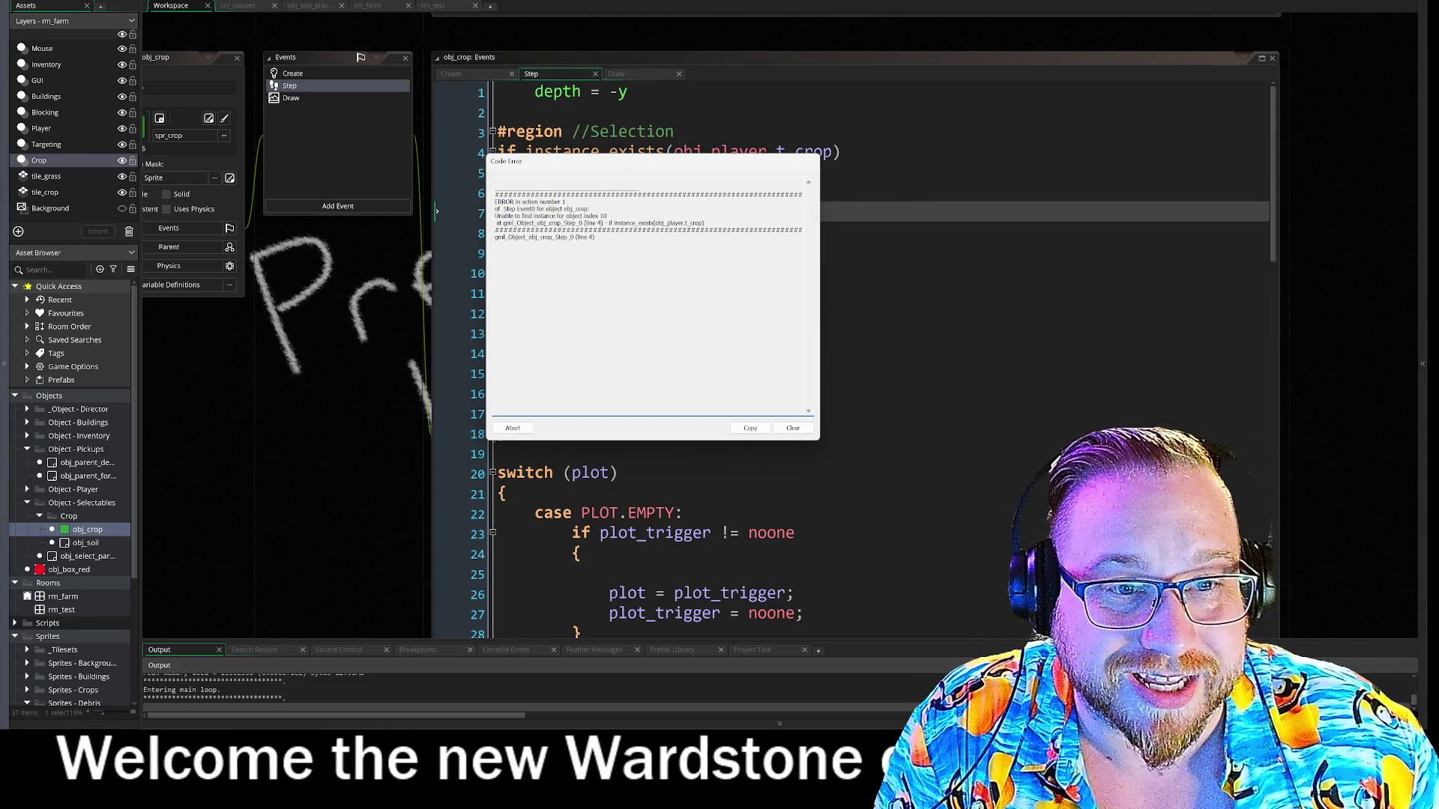
{"action": "left_click_drag", "start_coordinate": [514, 223], "coordinate": [531, 230]}
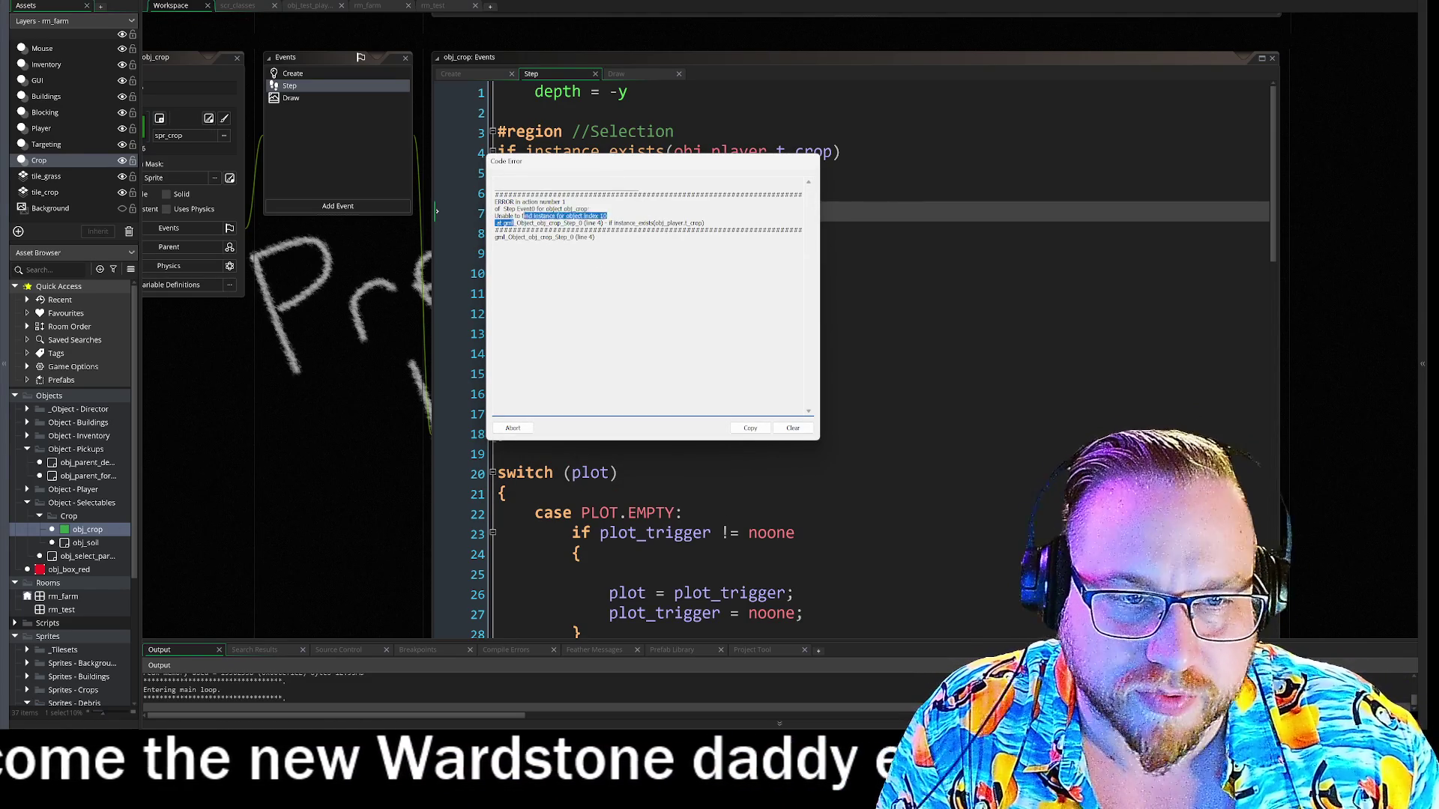
{"action": "left_click", "coordinate": [530, 230]}
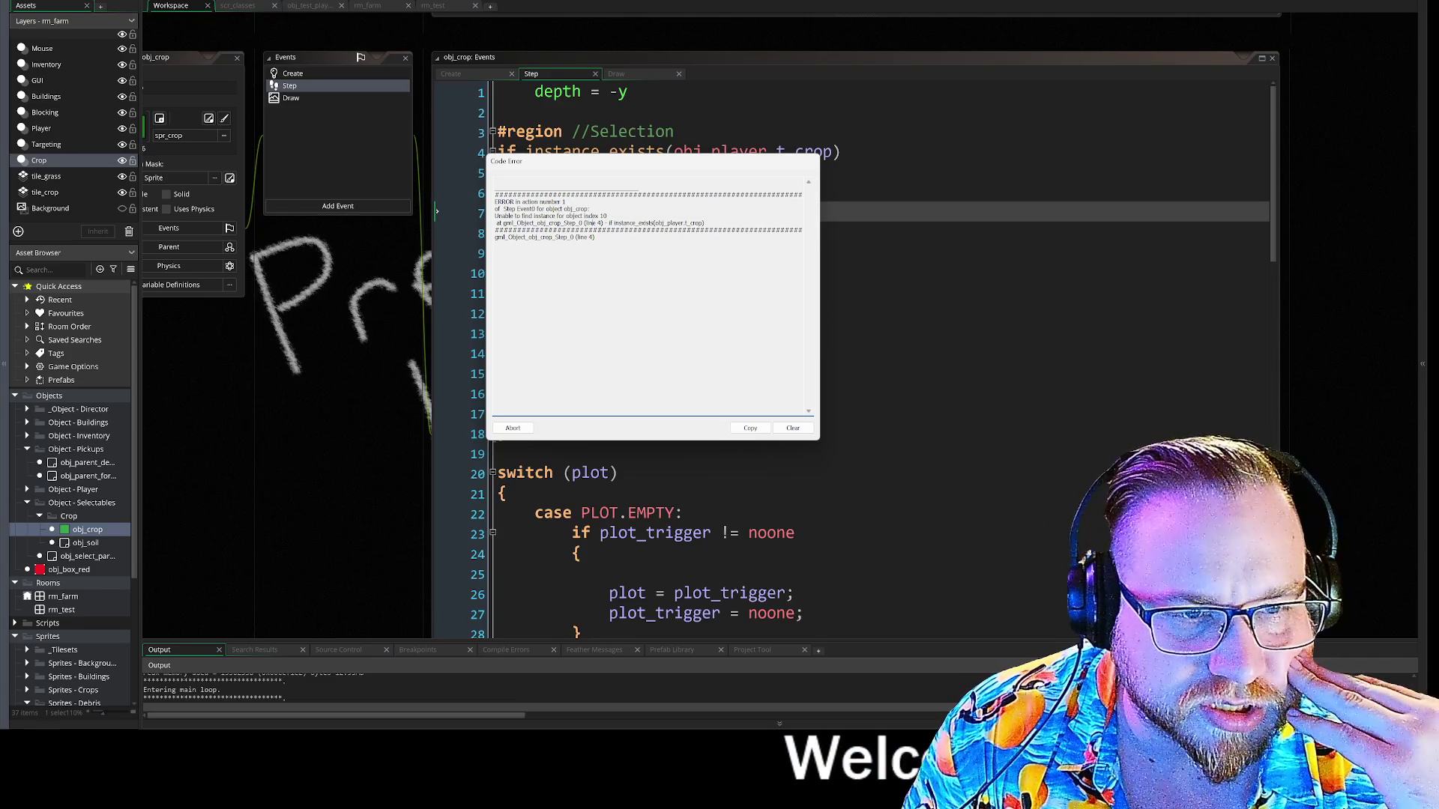
{"action": "left_click_drag", "start_coordinate": [642, 162], "coordinate": [659, 231]}
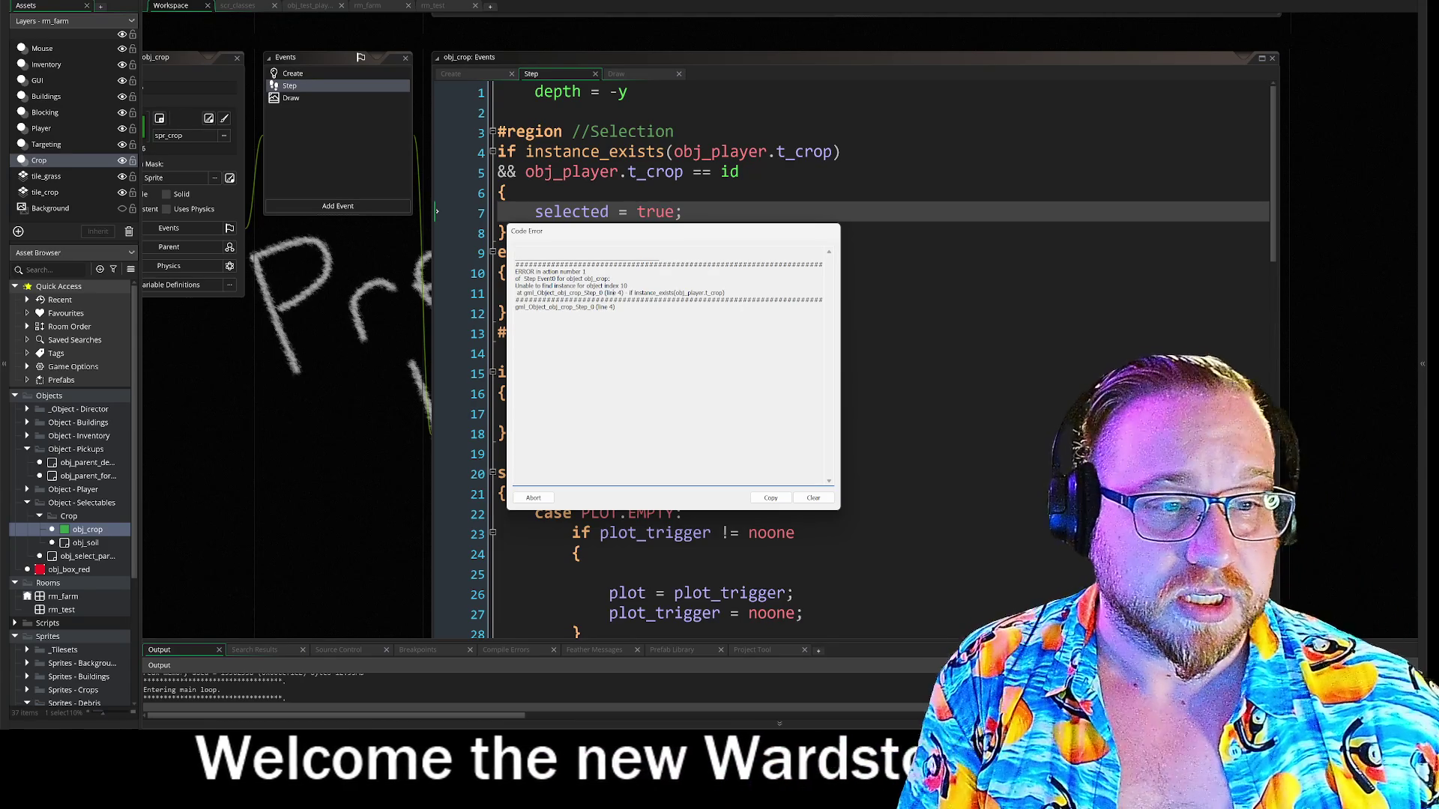
{"action": "left_click", "coordinate": [535, 498]}
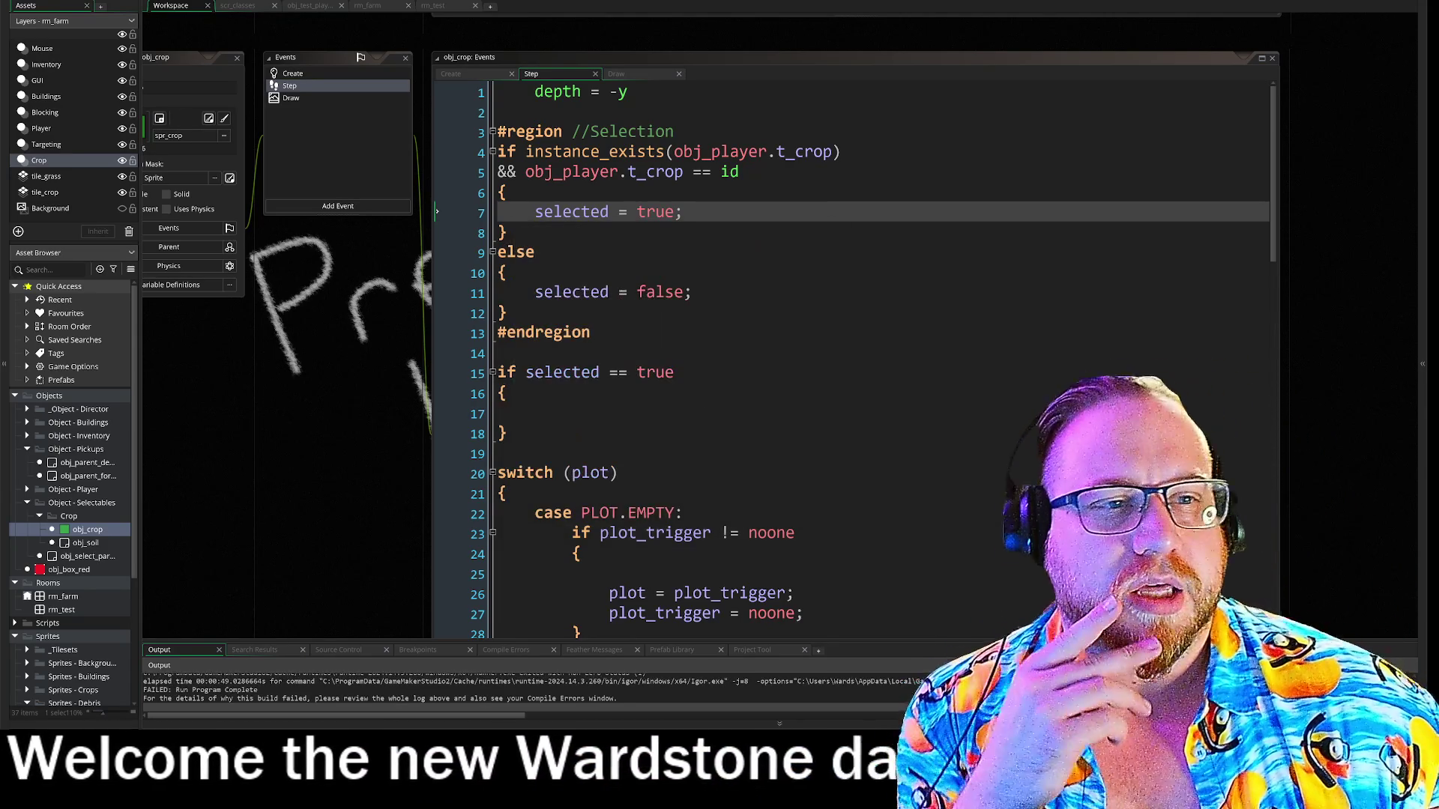
Make the check test instance_exists(obj_player), rerun the game, and move the spawn_debris error report aside.
{"action": "left_click", "coordinate": [772, 154]}
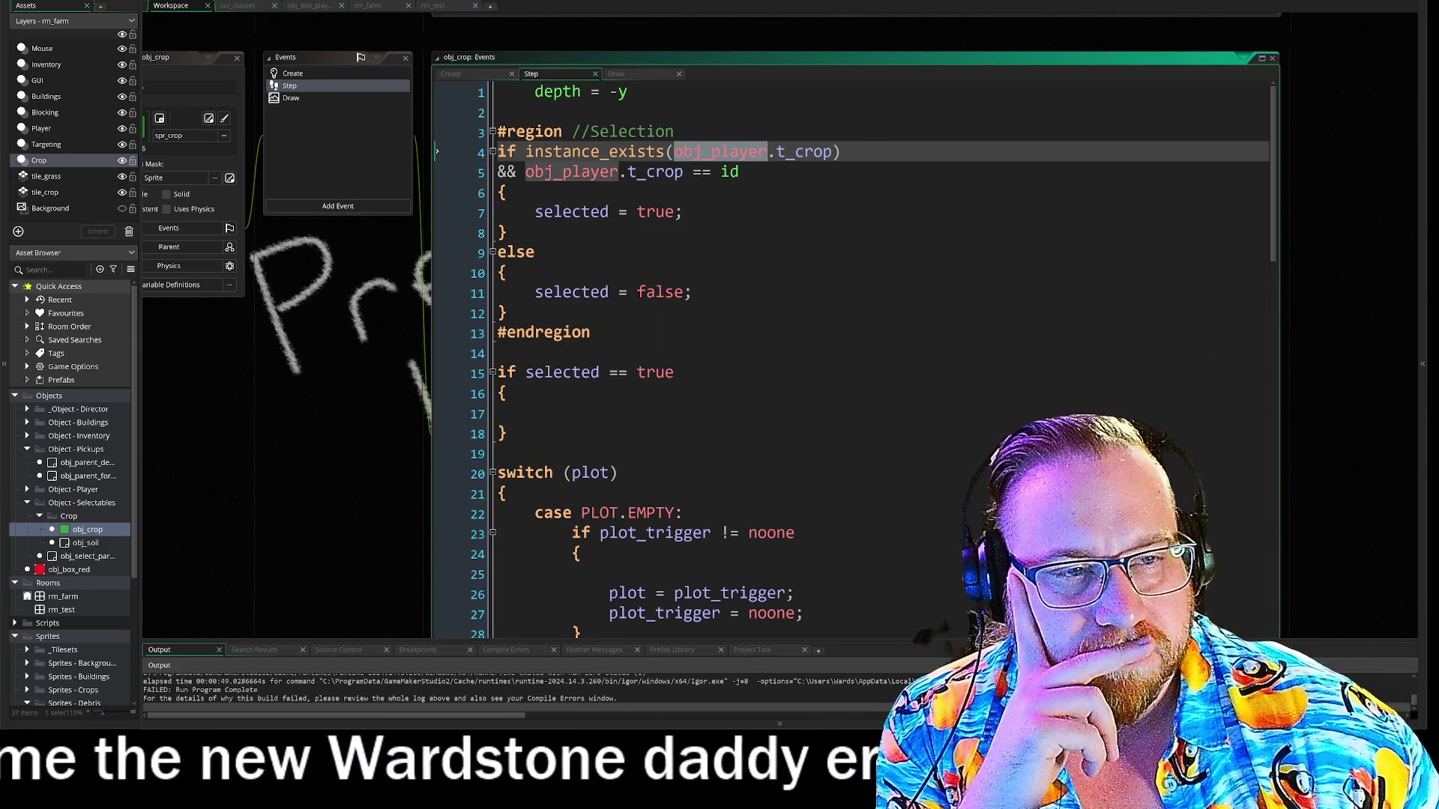
{"action": "key", "text": "Up"}
{"action": "key", "text": "Return"}
{"action": "key", "text": "Return"}
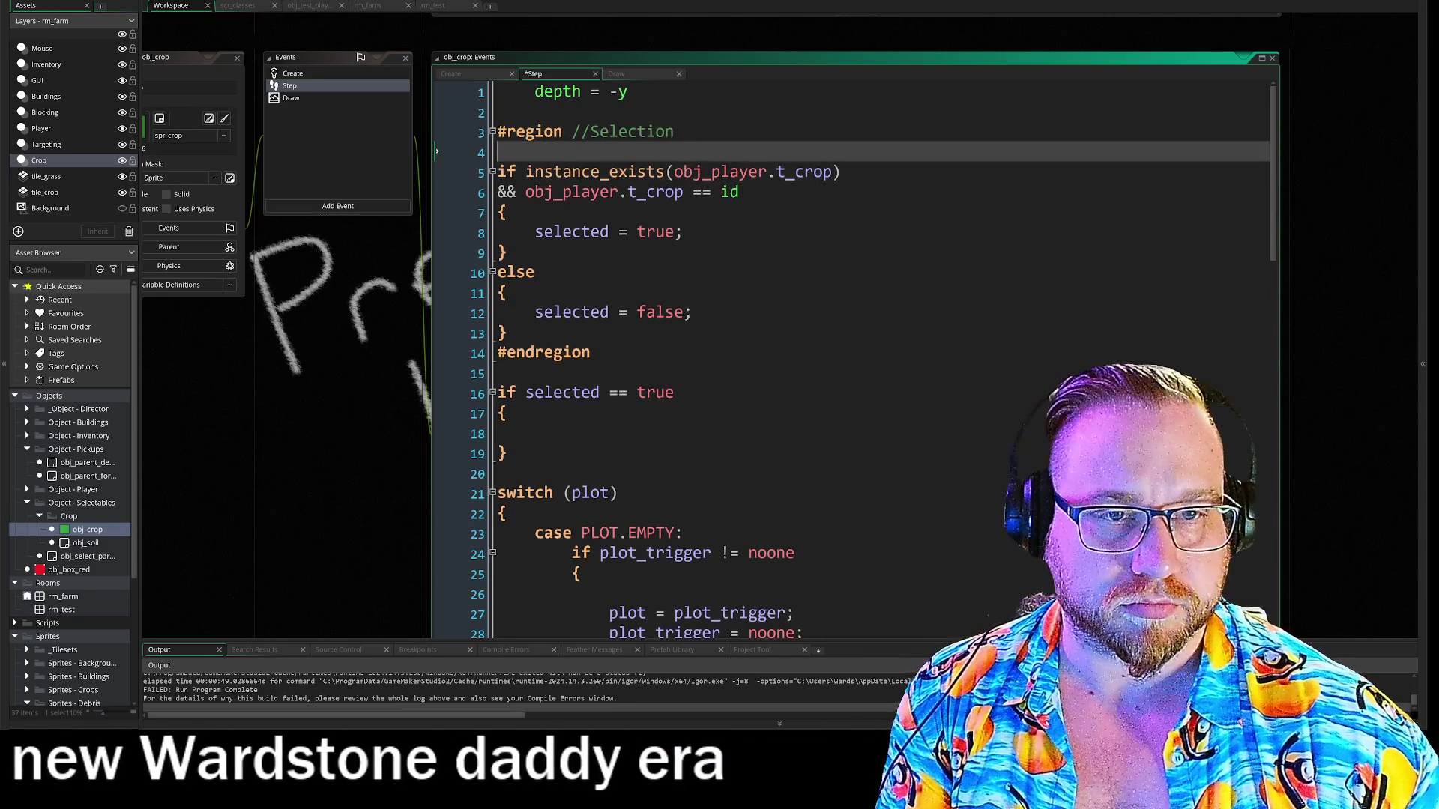
{"action": "key", "text": "Up"}
{"action": "type", "text": "if"}
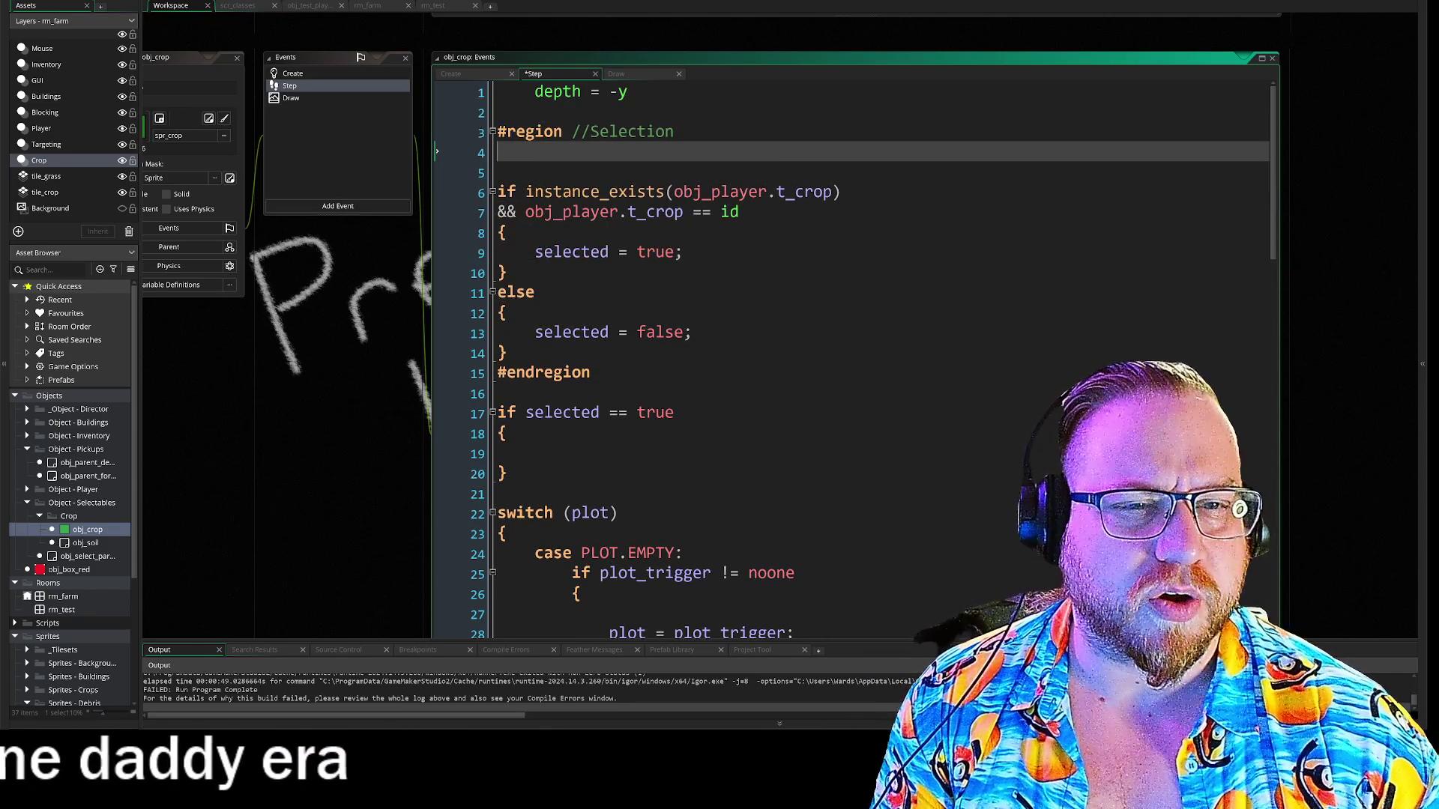
{"action": "key", "text": "Delete"}
{"action": "key", "text": "Delete"}
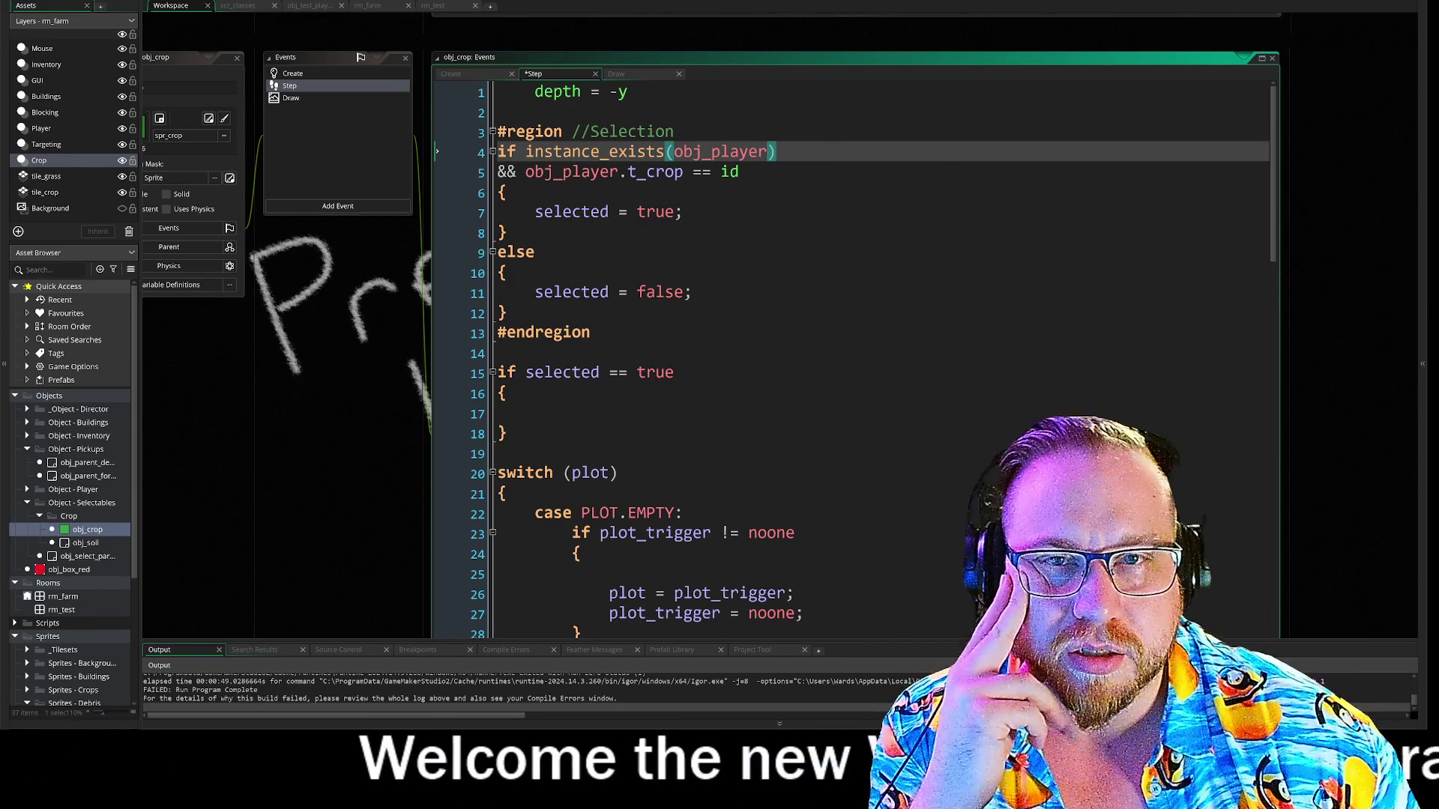
{"action": "key", "text": "F5"}
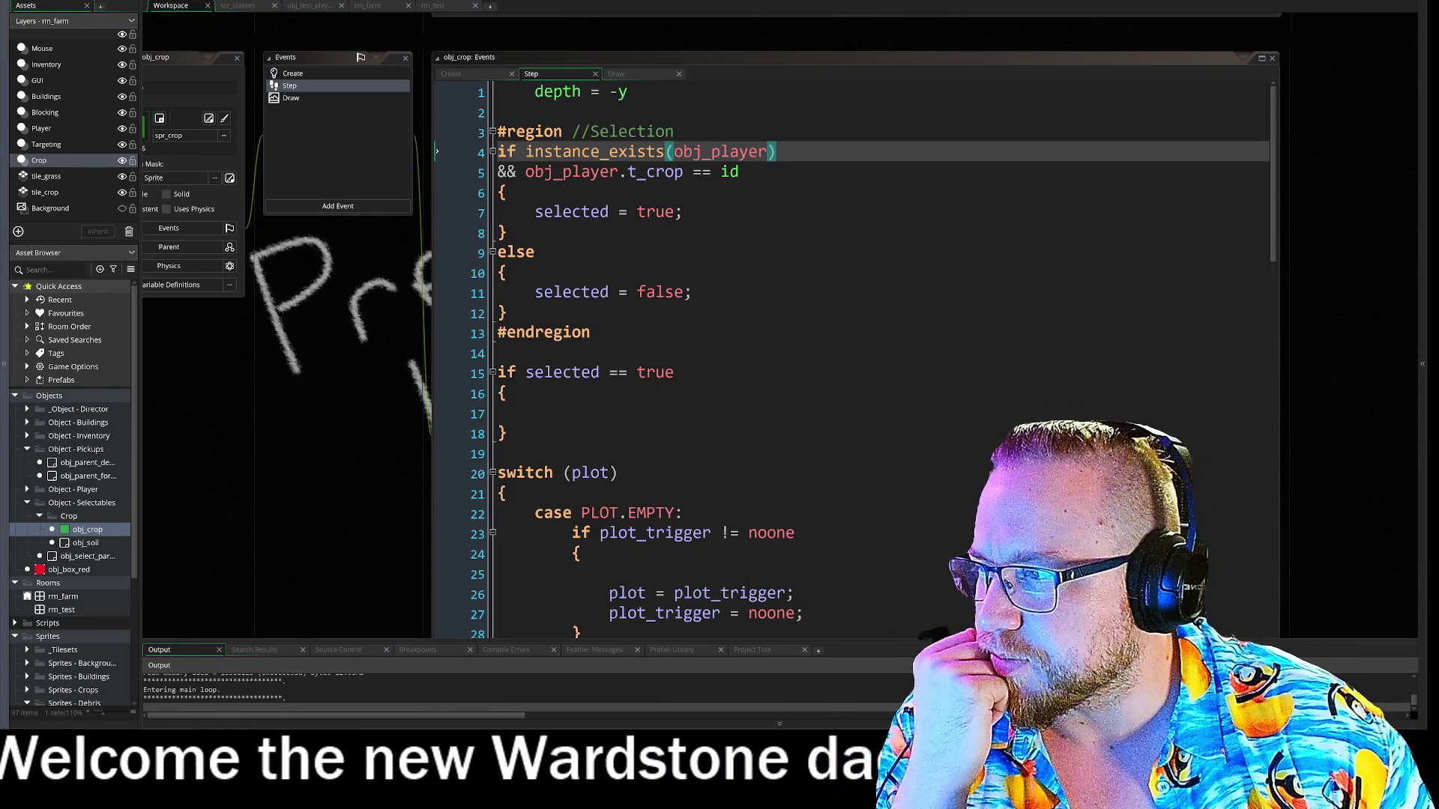
{"action": "mouse_move", "coordinate": [207, 221]}
{"action": "left_mouse_down"}
{"action": "mouse_move", "coordinate": [630, 171]}
{"action": "mouse_move", "coordinate": [889, 175]}
{"action": "mouse_move", "coordinate": [761, 169]}
{"action": "mouse_move", "coordinate": [655, 209]}
{"action": "left_mouse_up"}
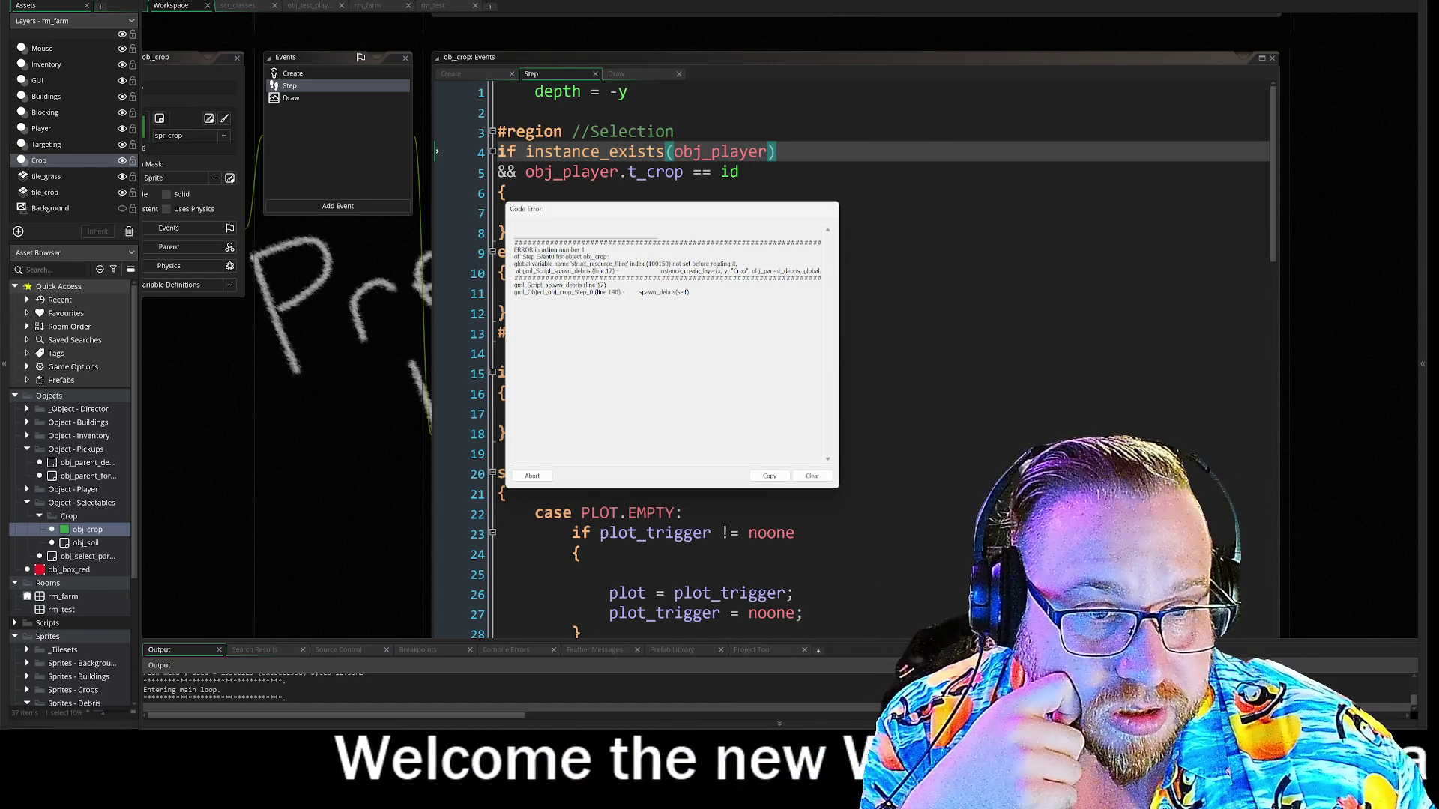
Dismiss the spawn_debris code error with Abort to stop the failed game run.
{"action": "mouse_move", "coordinate": [532, 271]}
{"action": "left_mouse_down"}
{"action": "mouse_move", "coordinate": [749, 279]}
{"action": "mouse_move", "coordinate": [700, 270]}
{"action": "left_mouse_up"}
{"action": "left_click", "coordinate": [700, 270]}
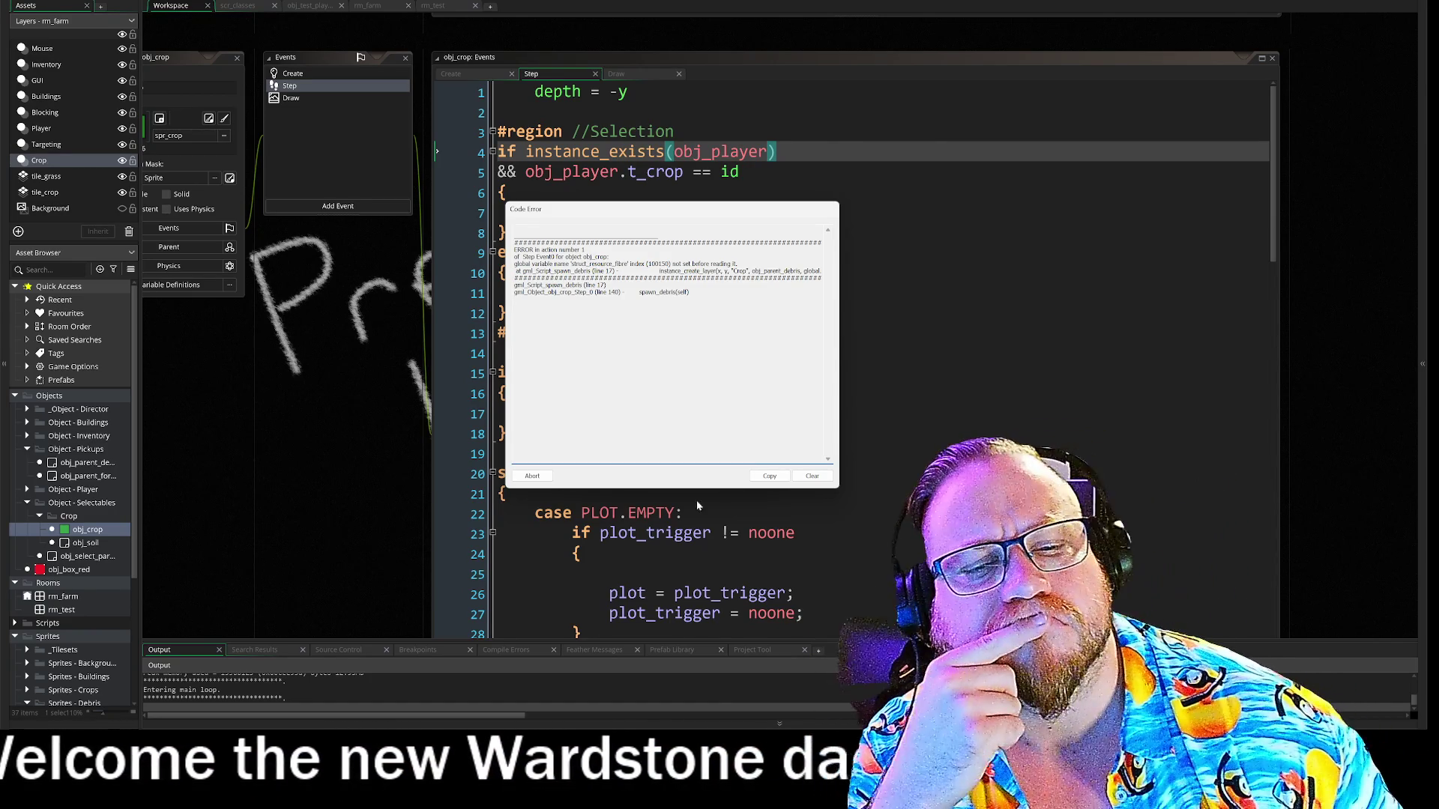
{"action": "left_click", "coordinate": [532, 477]}
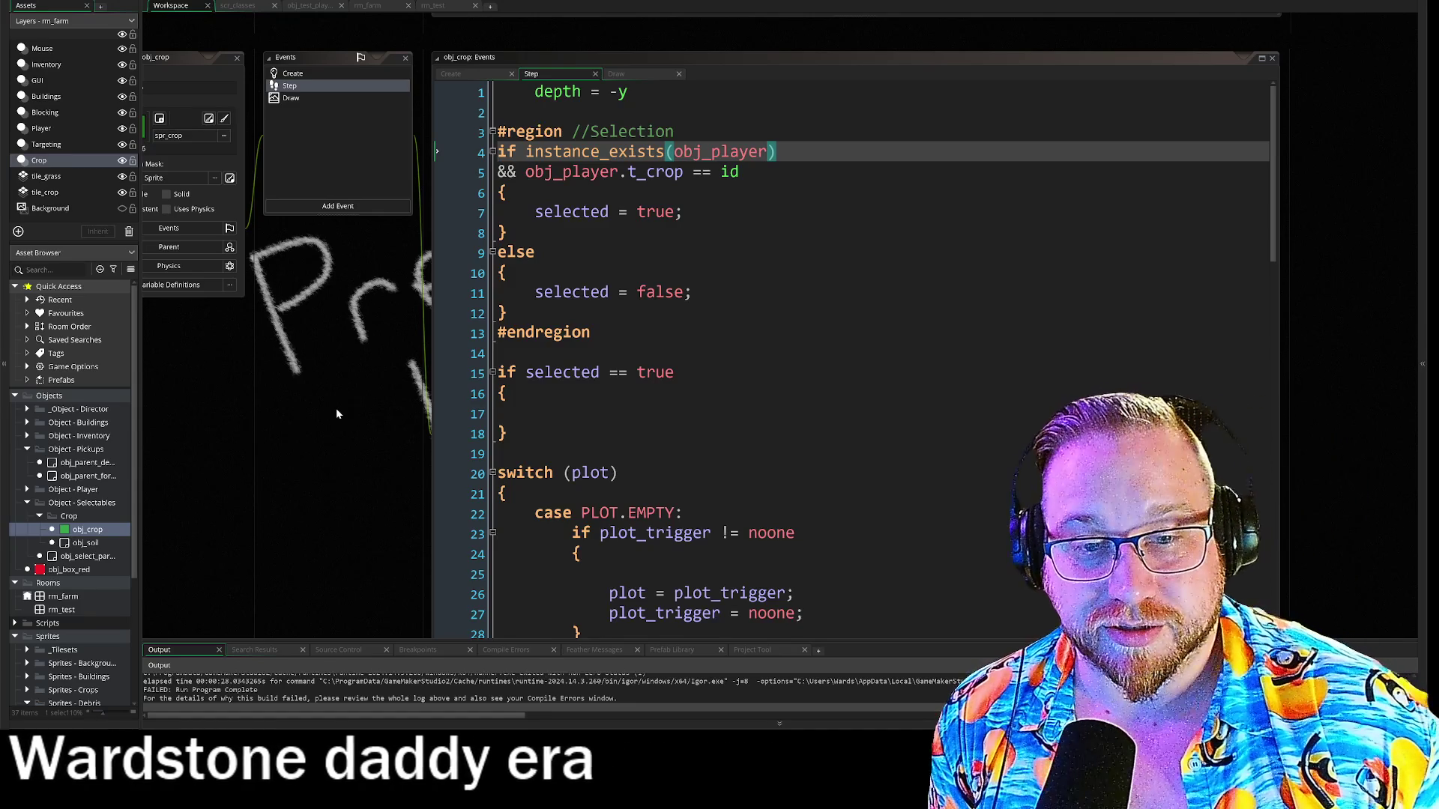
Scroll the editor windows out of the workspace and hide the asset and output panels with F12.
{"action": "scroll", "coordinate": [359, 464], "scroll_direction": "down", "scroll_amount": 10}
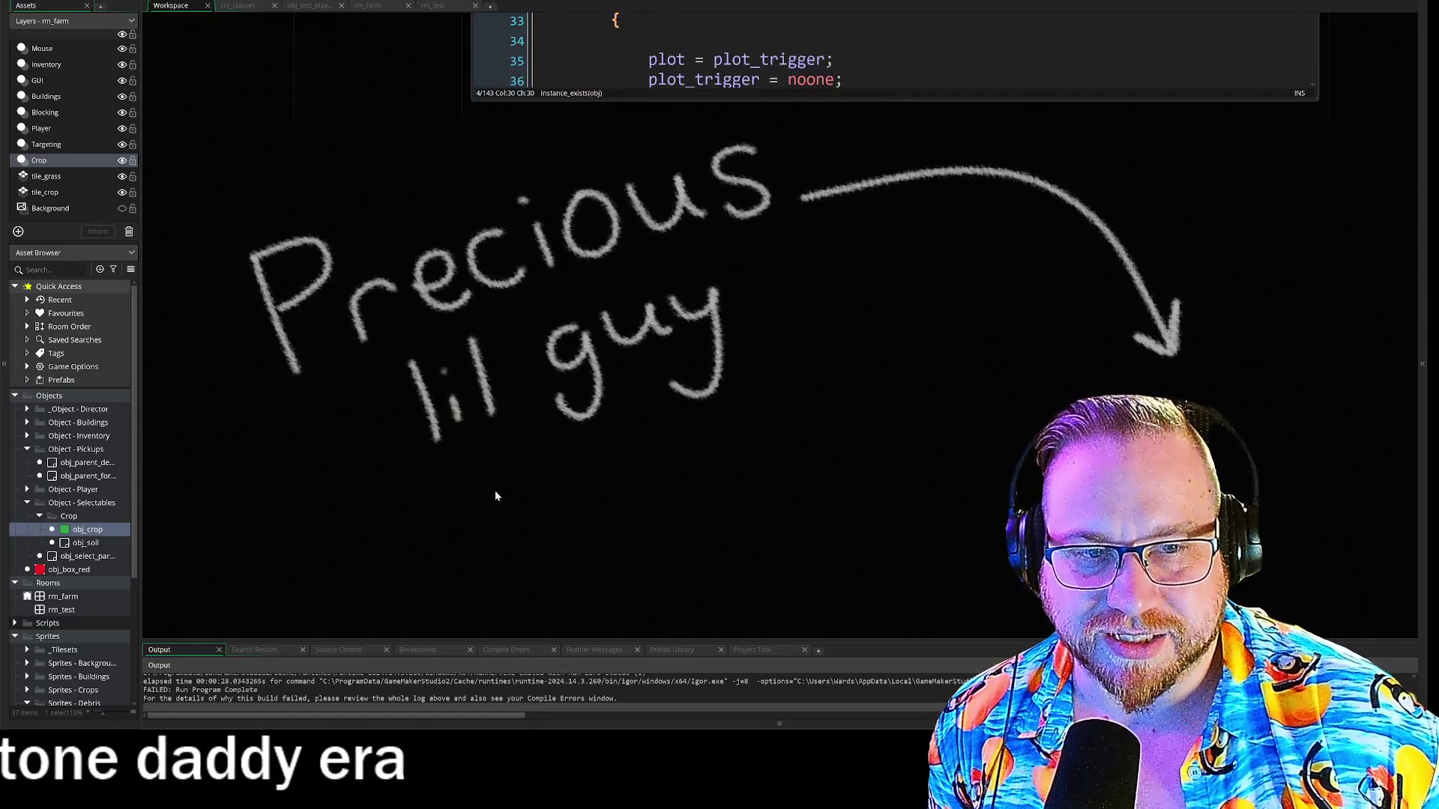
{"action": "scroll", "coordinate": [495, 473], "scroll_direction": "down", "scroll_amount": 2}
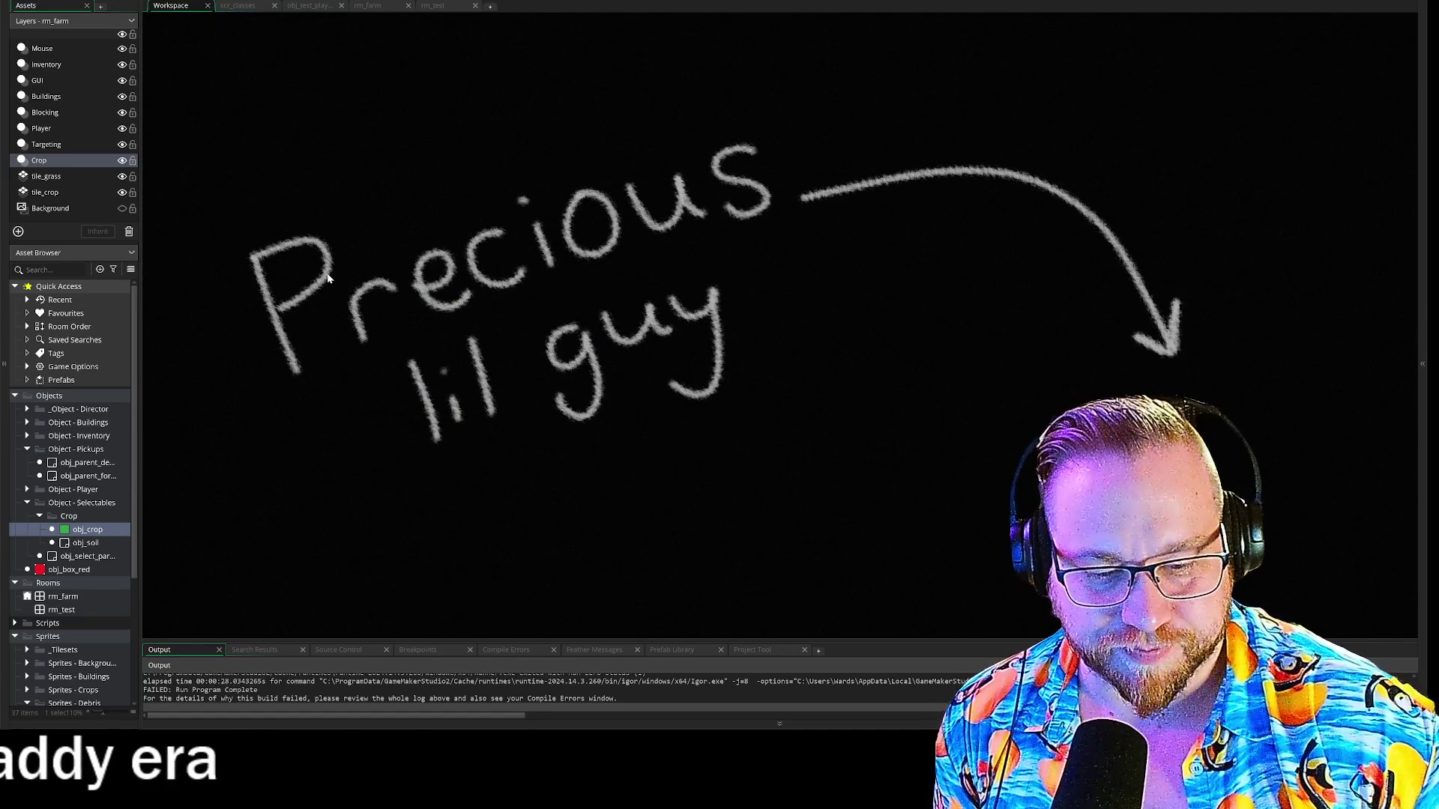
{"action": "key", "text": "F12"}
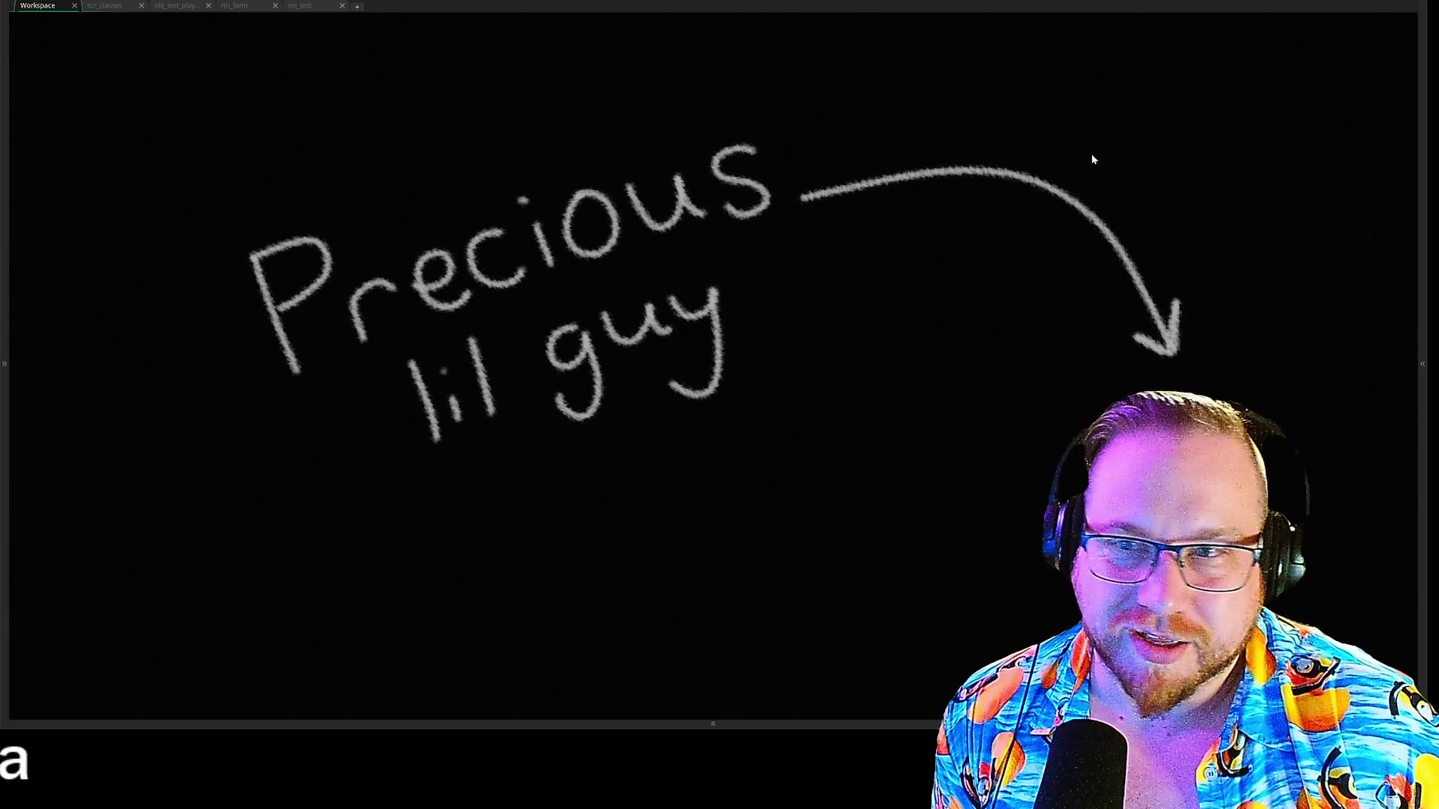
{"action": "scroll", "coordinate": [1009, 337], "scroll_direction": "up", "scroll_amount": 2}
{"action": "scroll", "coordinate": [997, 293], "scroll_direction": "down", "scroll_amount": 2}
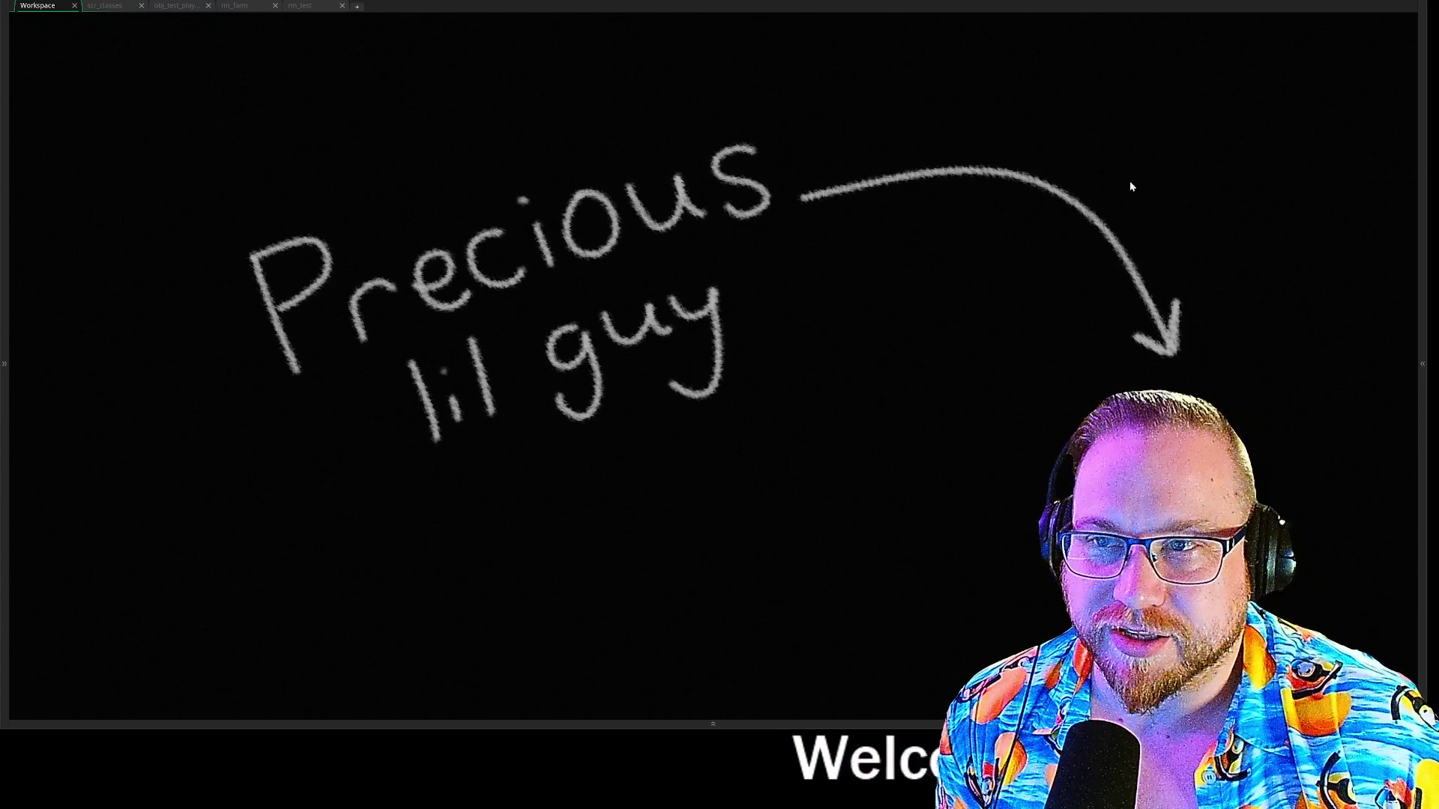
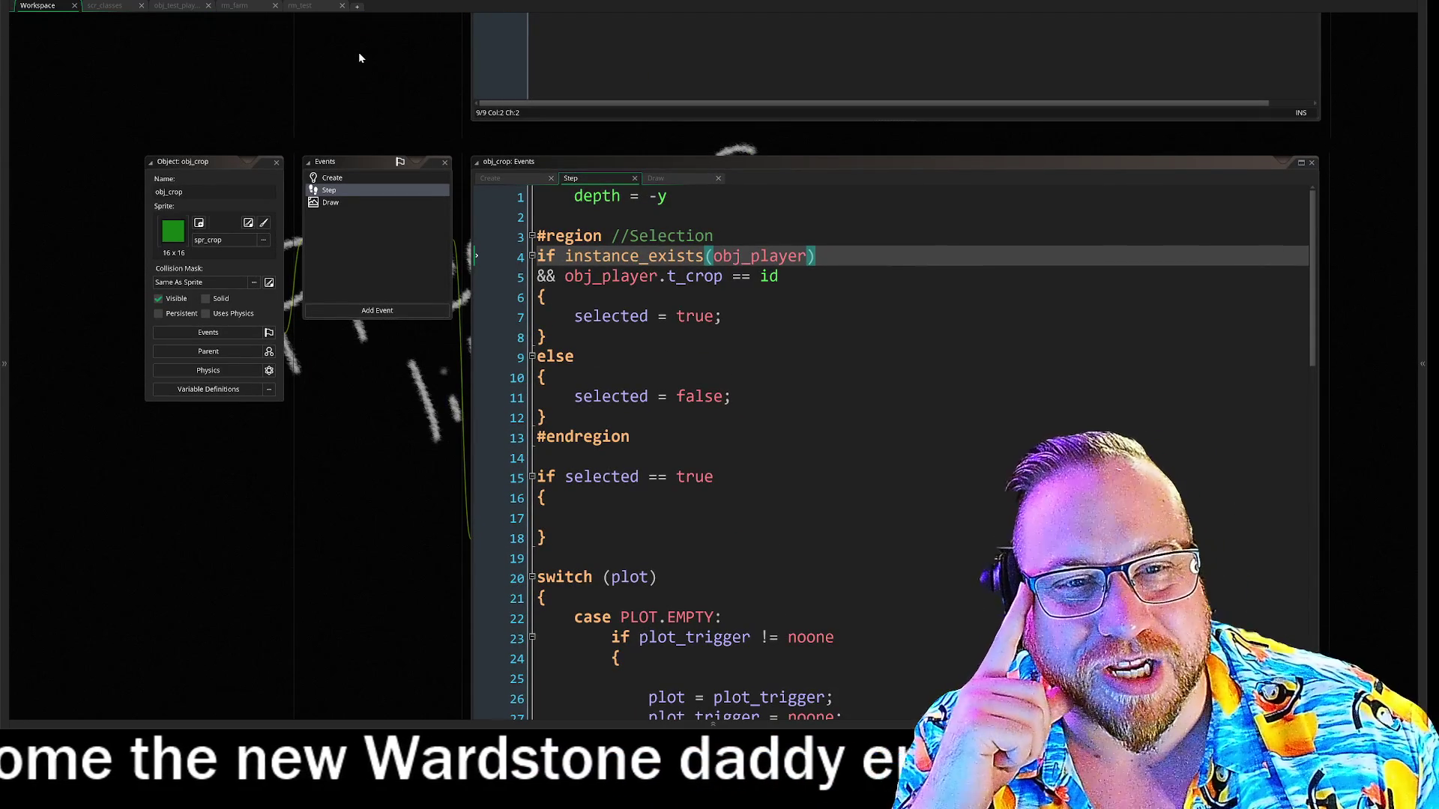
Pan the workspace up until obj_parent_forage's Step code sits above the obj_crop panels.
{"action": "scroll", "coordinate": [372, 101], "scroll_direction": "up", "scroll_amount": 2}
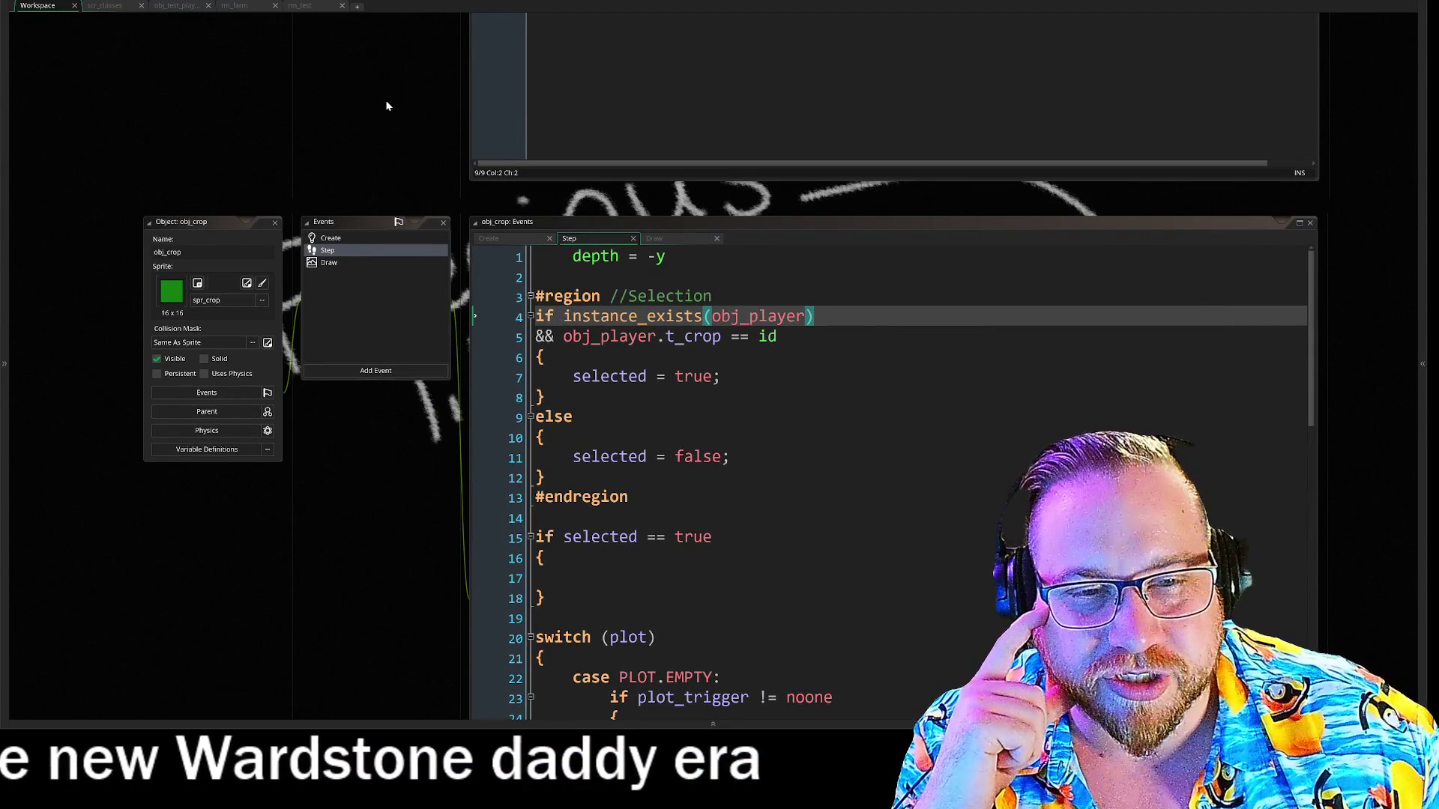
{"action": "left_click_drag", "start_coordinate": [406, 87], "coordinate": [403, 176]}
{"action": "scroll", "coordinate": [402, 175], "scroll_direction": "up", "scroll_amount": 10}
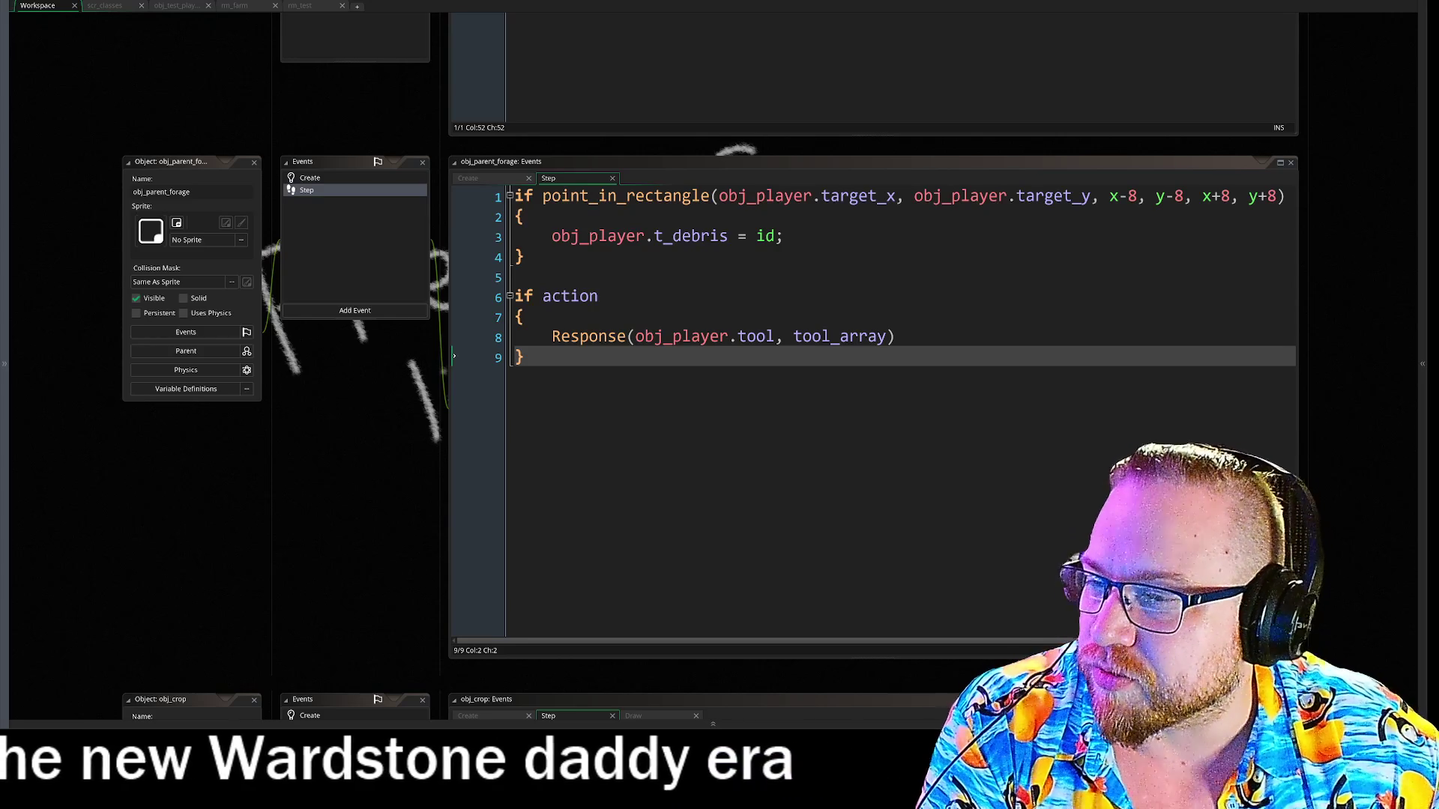
Switch to Chrome and scroll down through the Arachnophobia (film) Wikipedia article.
{"action": "key", "text": "alt+Tab"}
{"action": "left_click_drag", "start_coordinate": [487, 63], "coordinate": [348, 1]}
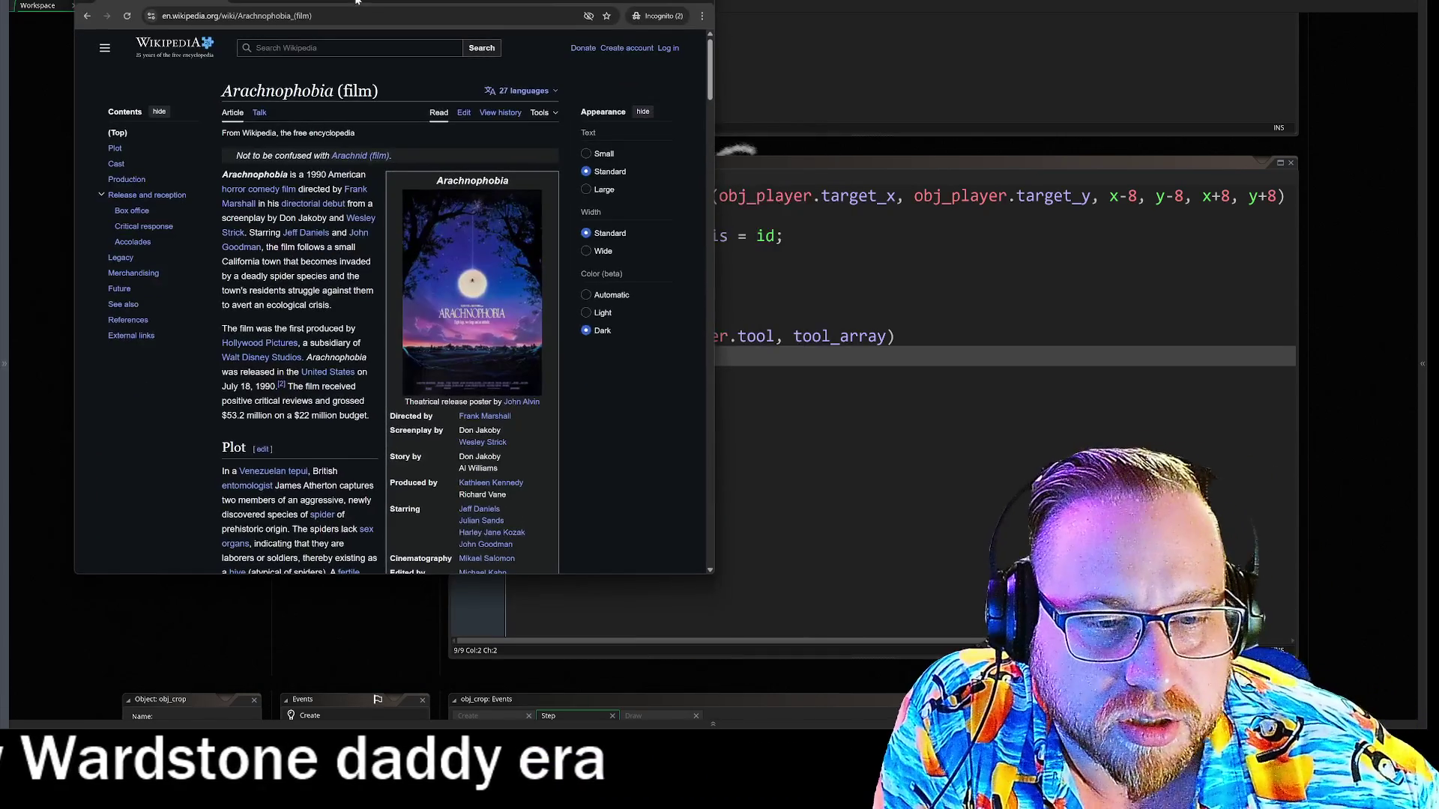
{"action": "scroll", "coordinate": [457, 237], "scroll_direction": "down", "scroll_amount": 3}
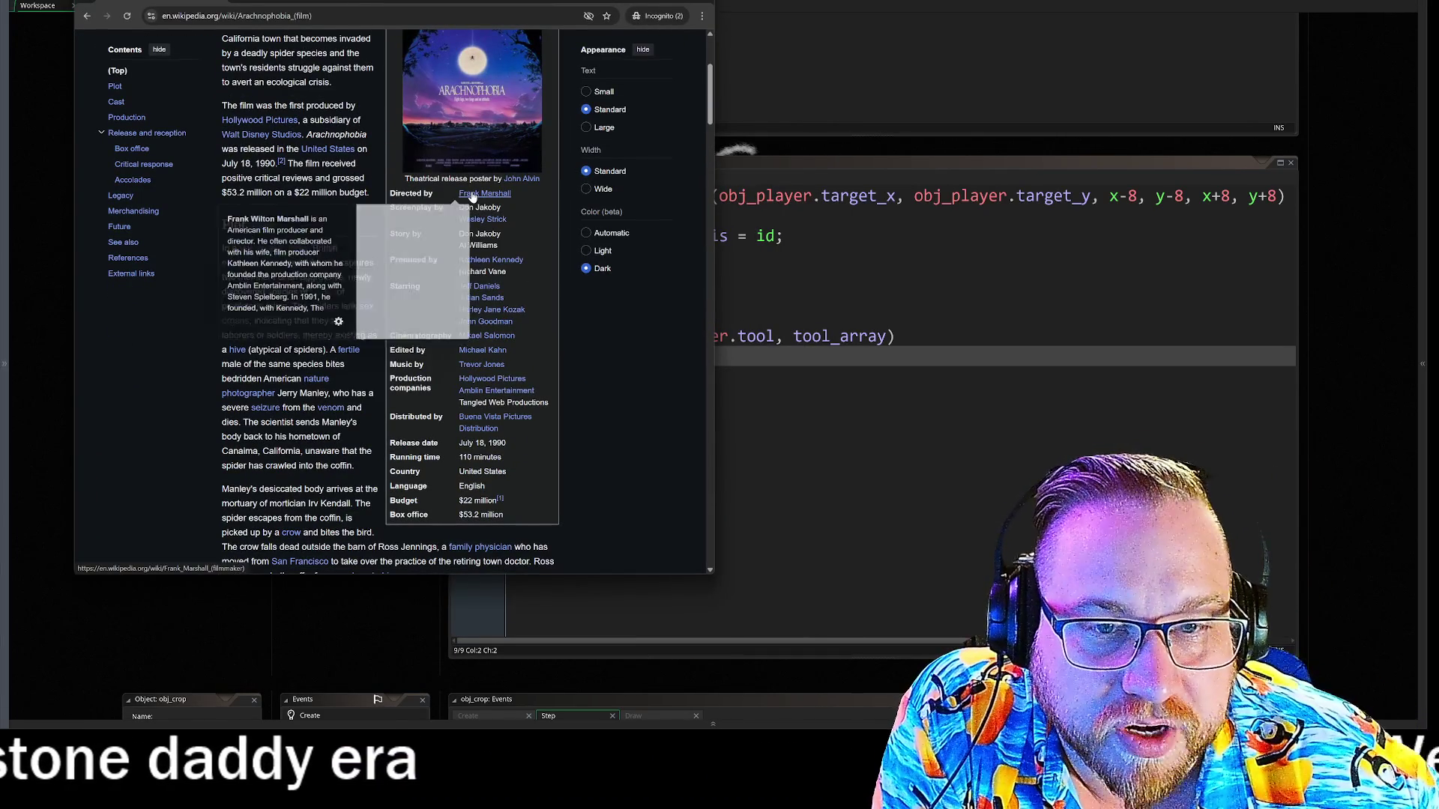
{"action": "scroll", "coordinate": [324, 177], "scroll_direction": "down", "scroll_amount": 3}
{"action": "scroll", "coordinate": [324, 175], "scroll_direction": "down", "scroll_amount": 10}
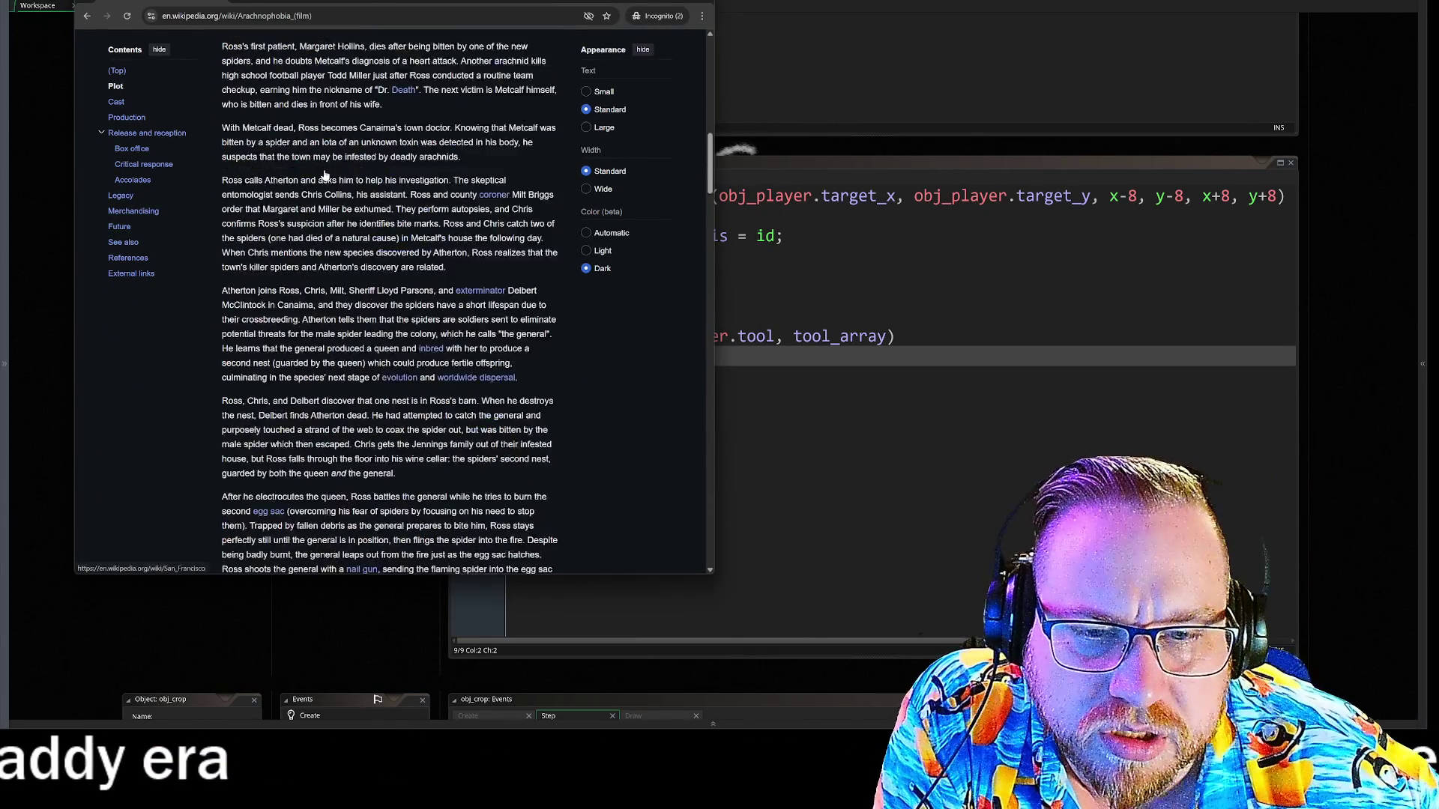
{"action": "scroll", "coordinate": [494, 195], "scroll_direction": "down", "scroll_amount": 3}
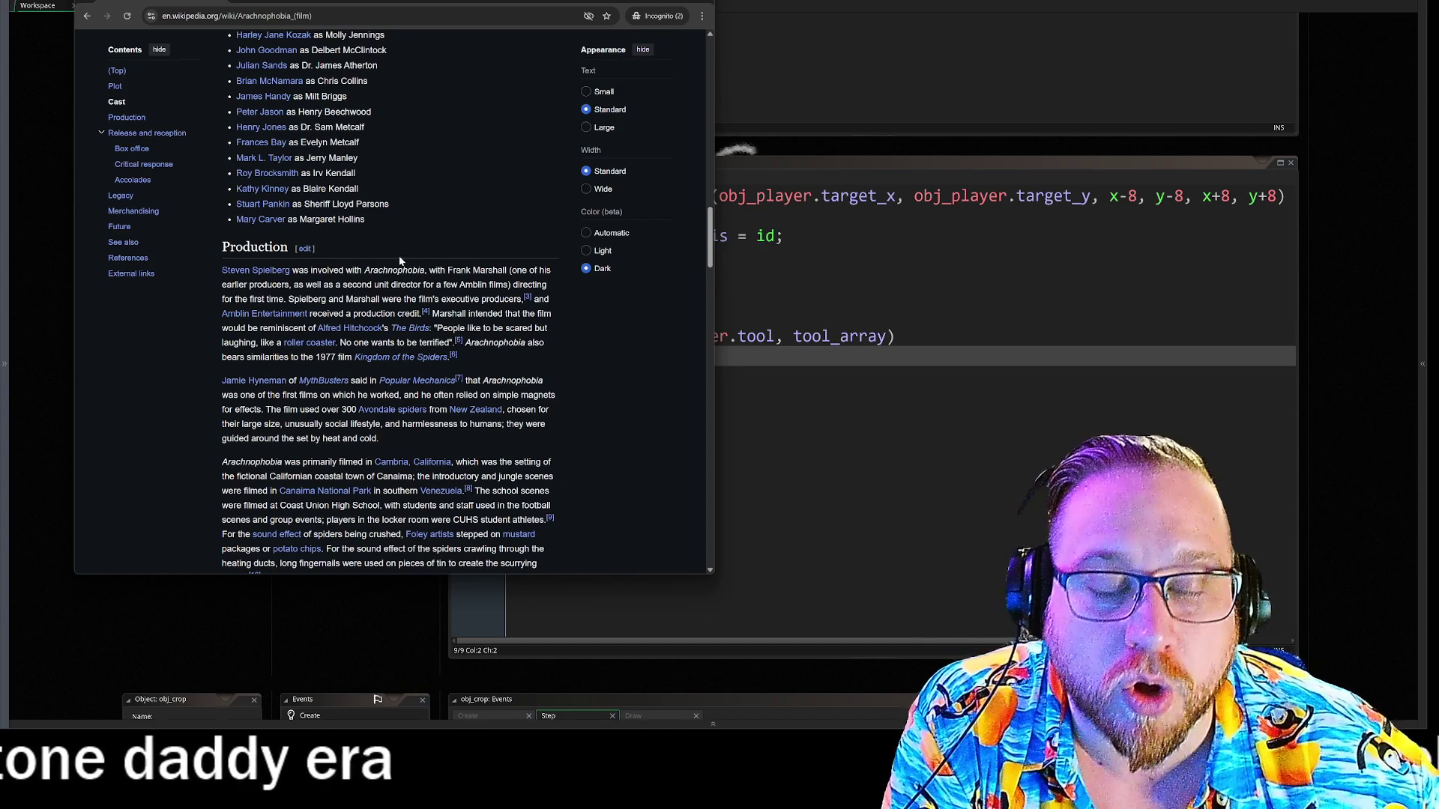
Scroll back to the article's intro and infobox, then return to GameMaker.
{"action": "scroll", "coordinate": [567, 444], "scroll_direction": "up", "scroll_amount": 15}
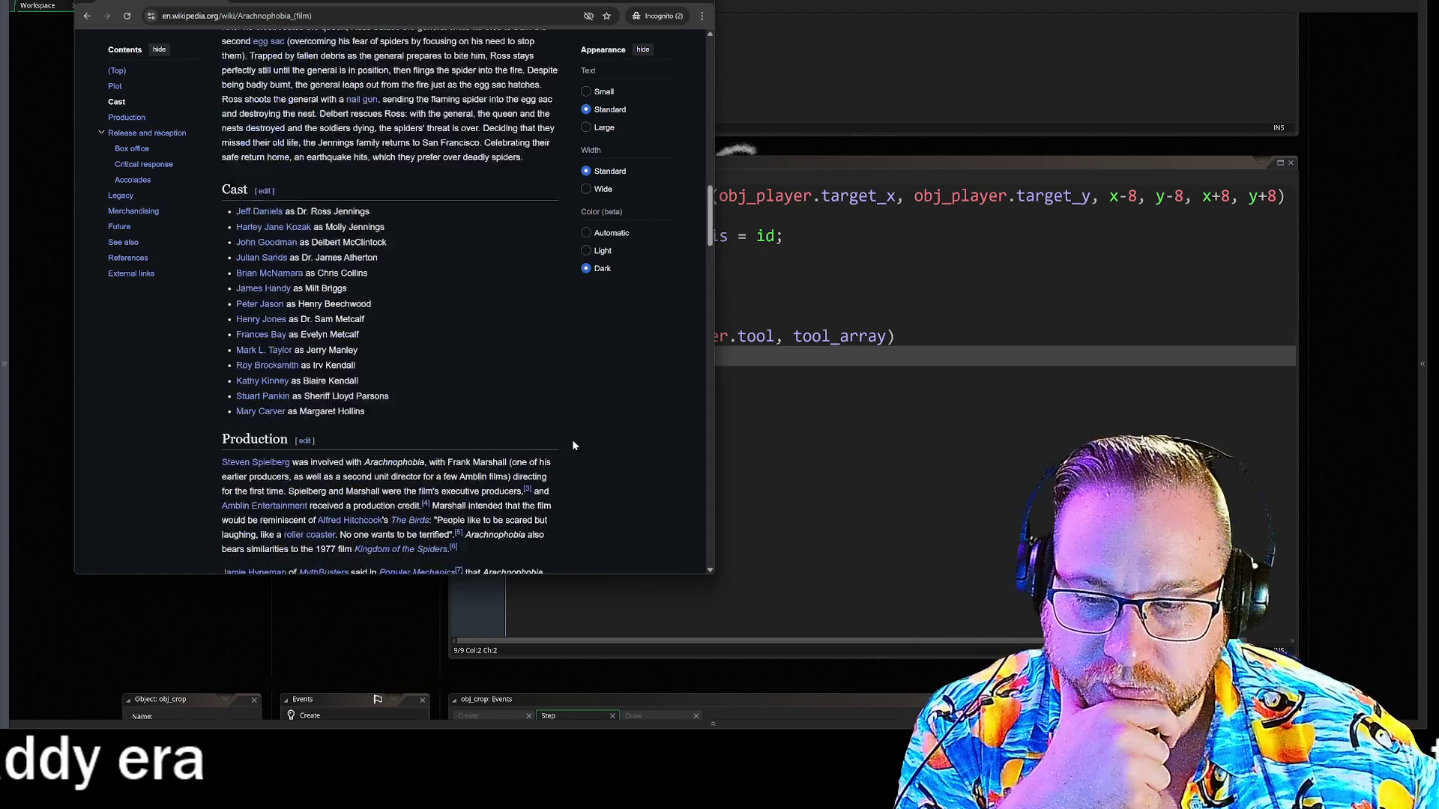
{"action": "scroll", "coordinate": [566, 456], "scroll_direction": "up", "scroll_amount": 5}
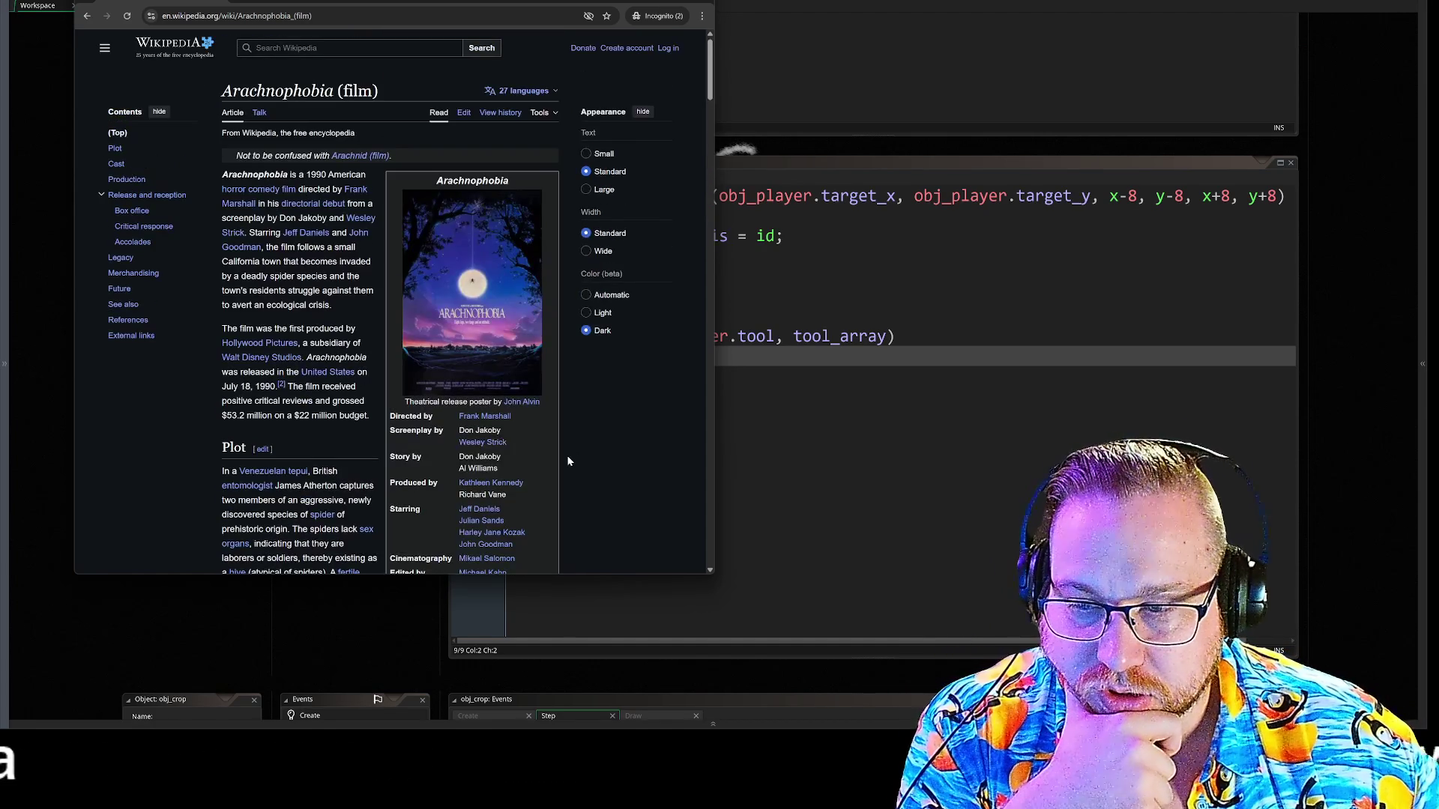
{"action": "scroll", "coordinate": [471, 468], "scroll_direction": "down", "scroll_amount": 3}
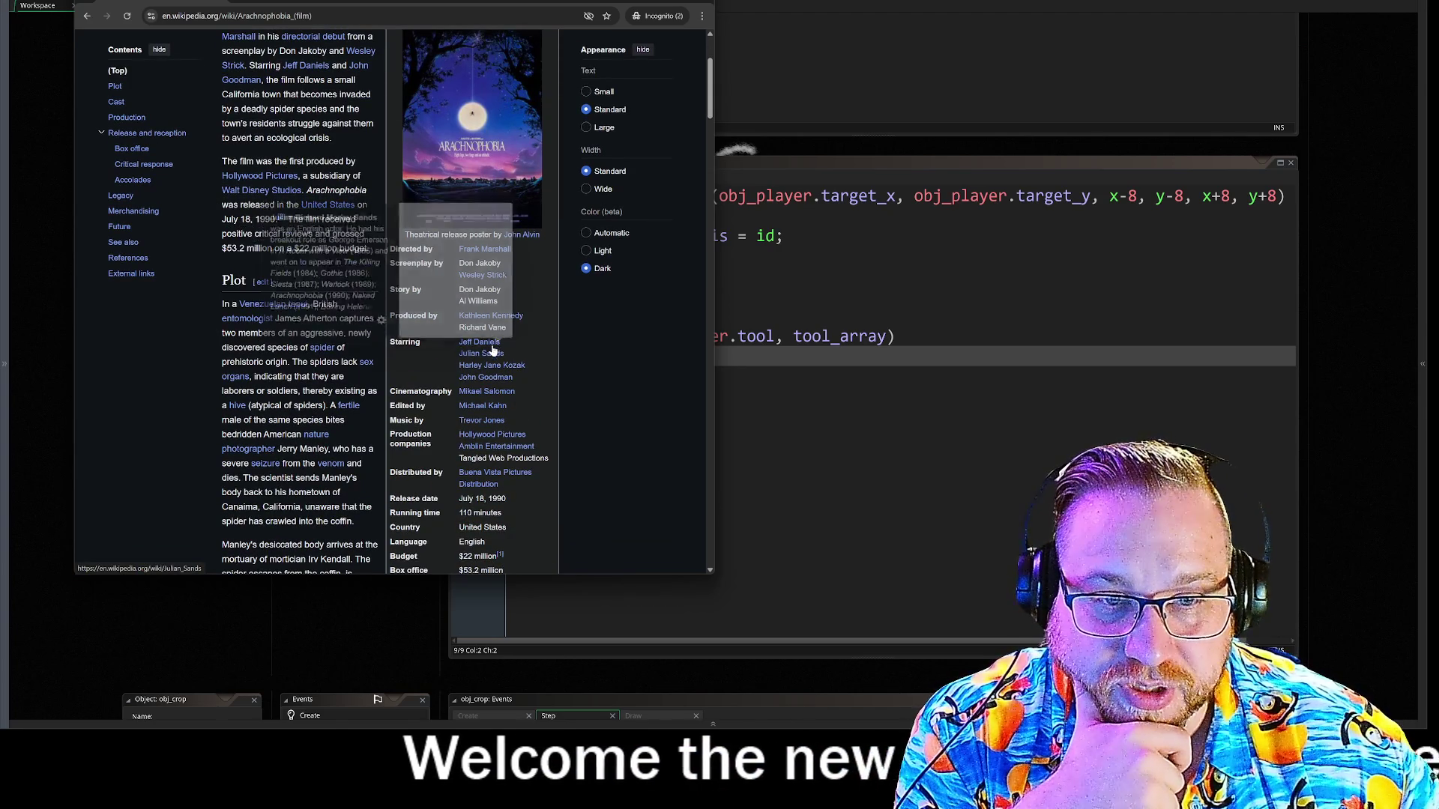
{"action": "mouse_move", "coordinate": [493, 349]}
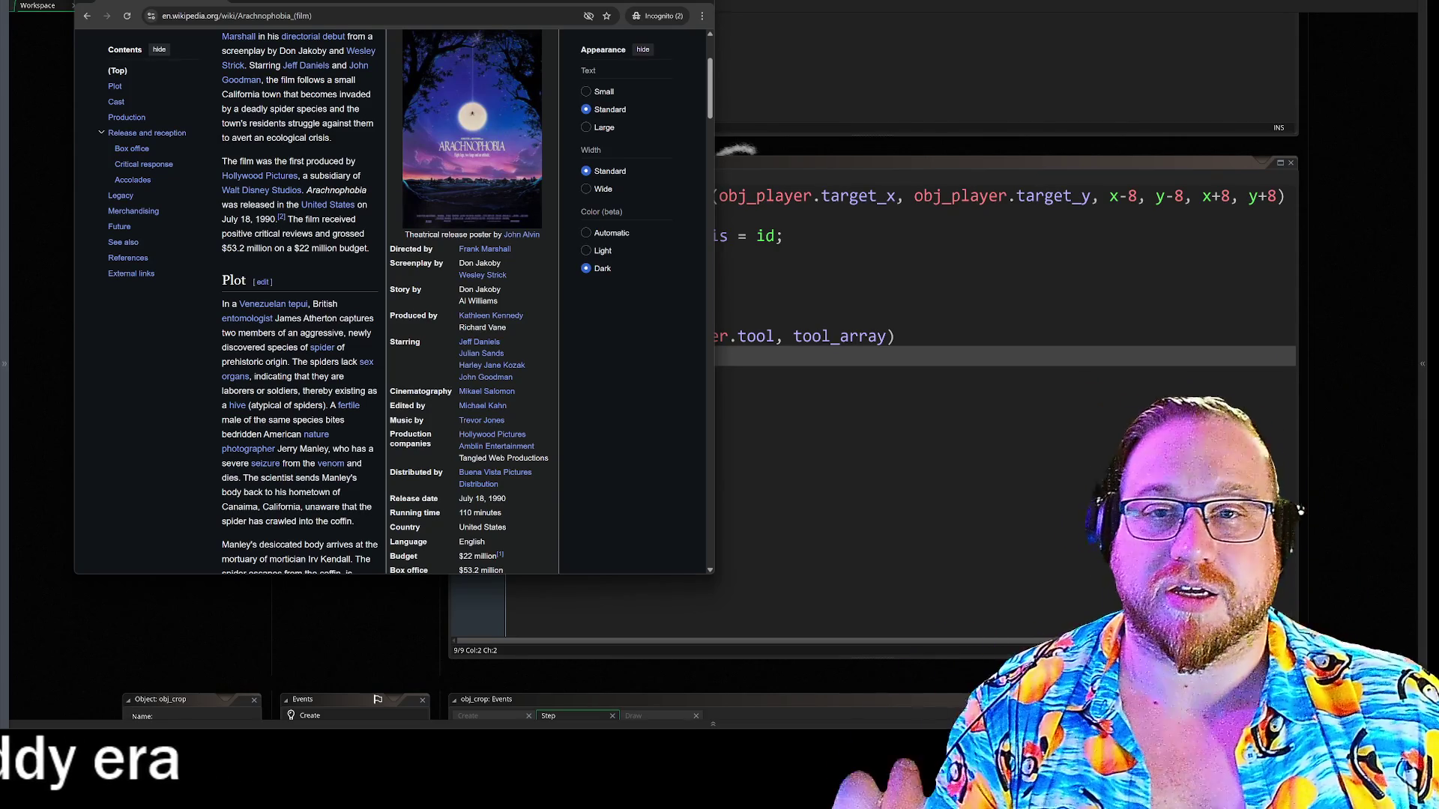
{"action": "key", "text": "alt+Tab"}
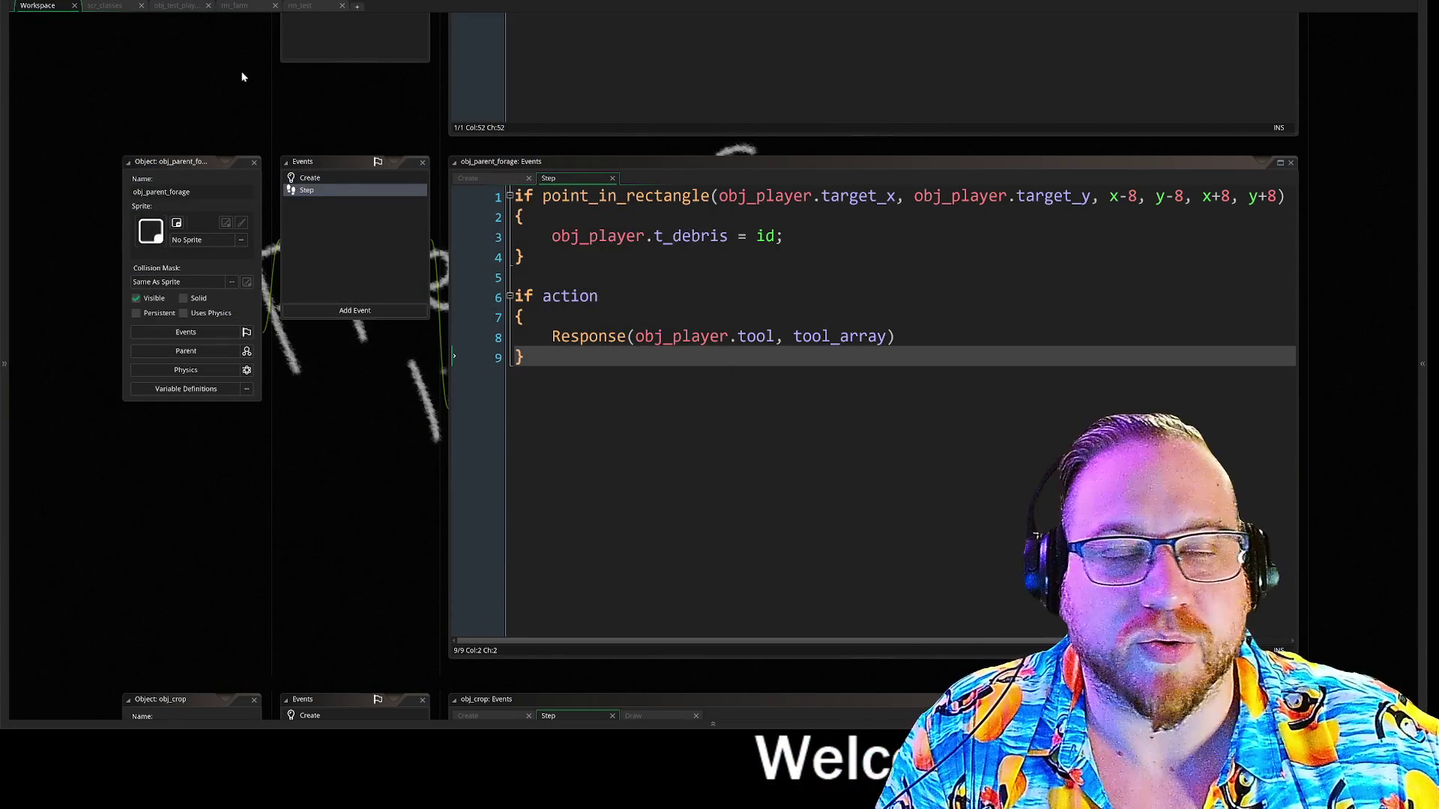
Quit GameMaker with Alt+F4 and confirm the exit with OK.
{"action": "key", "text": "alt+F4"}
{"action": "left_click", "coordinate": [749, 368]}
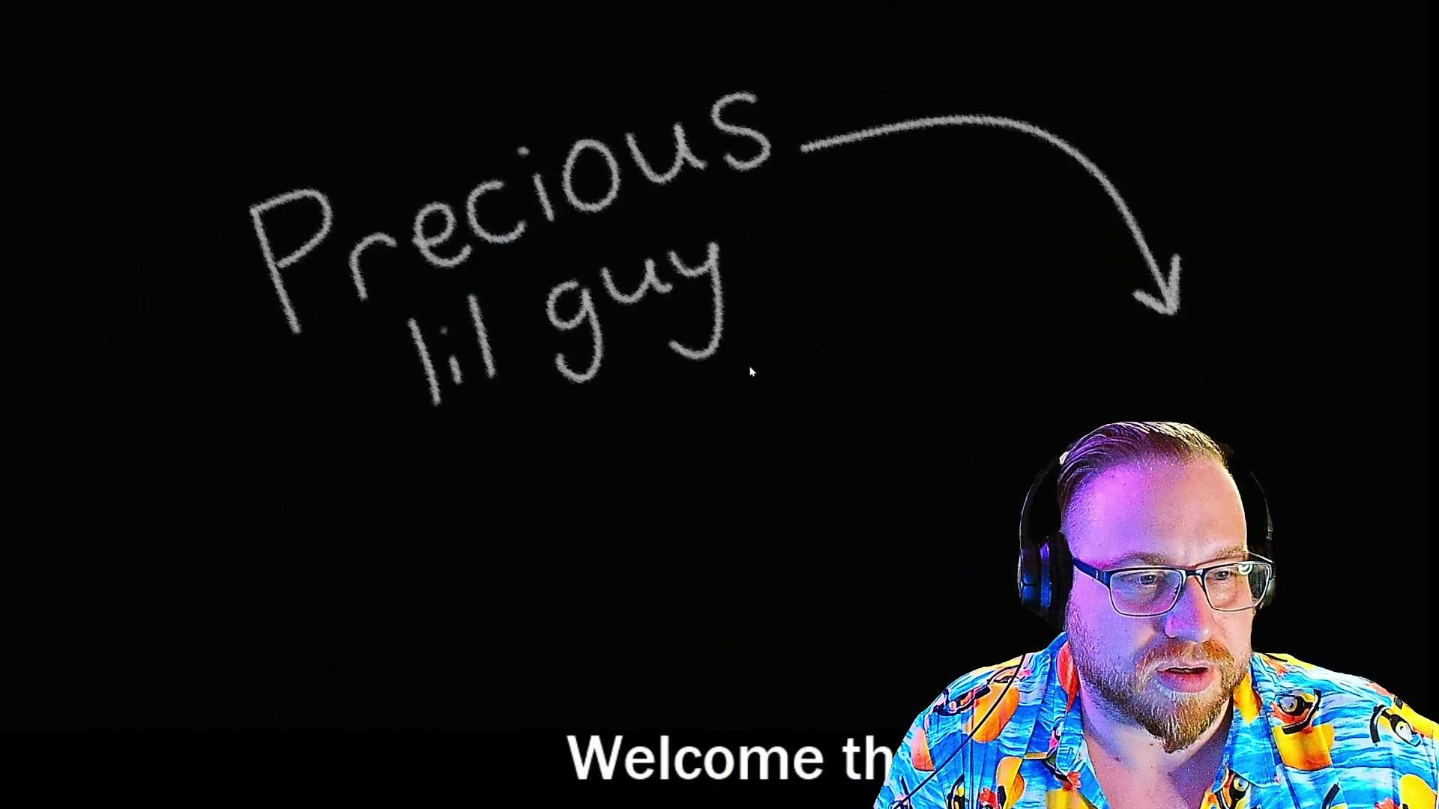